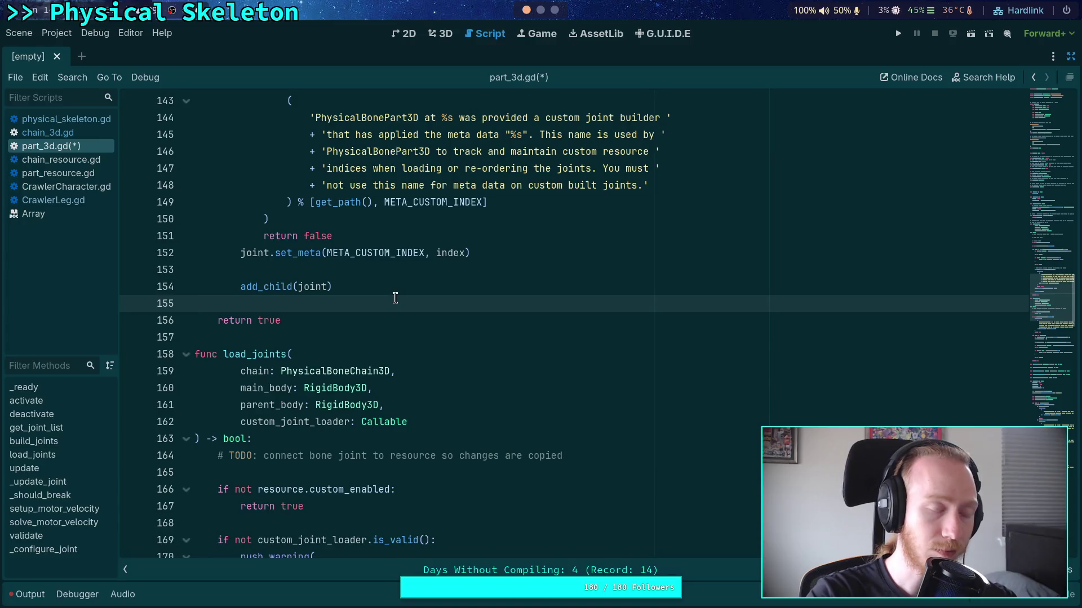
Step: Save part_3d.gd at the bone joint TODO in build_joints and show the FileSystem dock beside it
scroll(395, 298, up, 10)
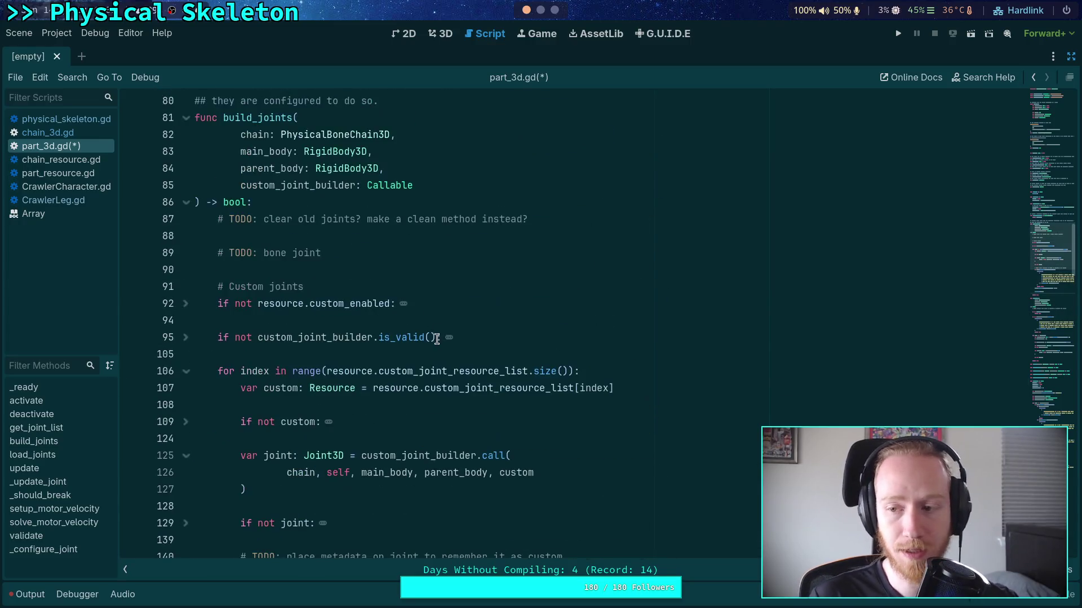
click(340, 269)
click(360, 255)
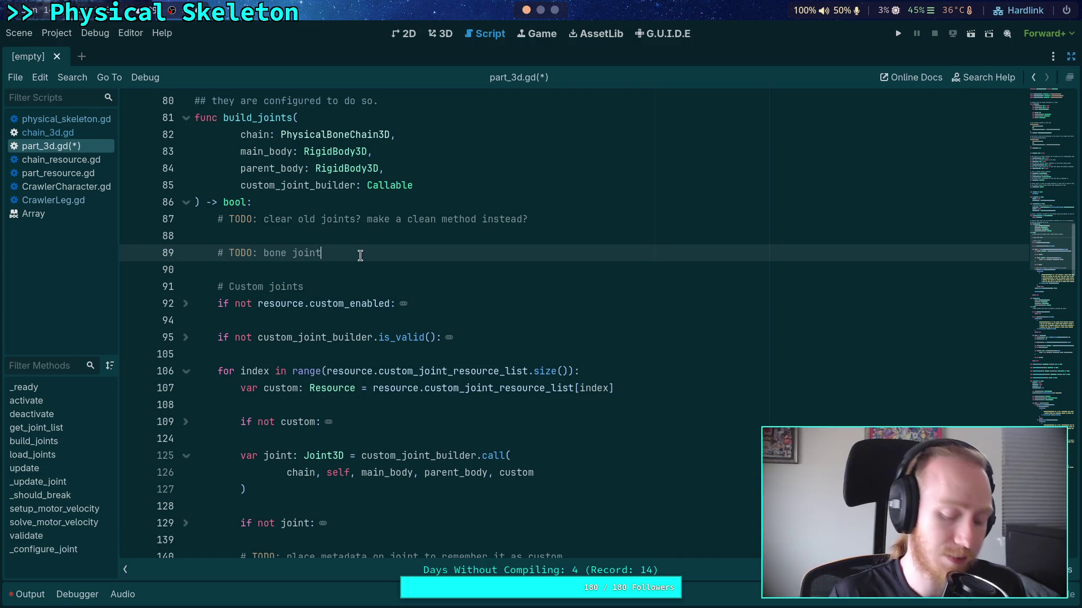
key(ctrl+s)
scroll(369, 343, up, 3)
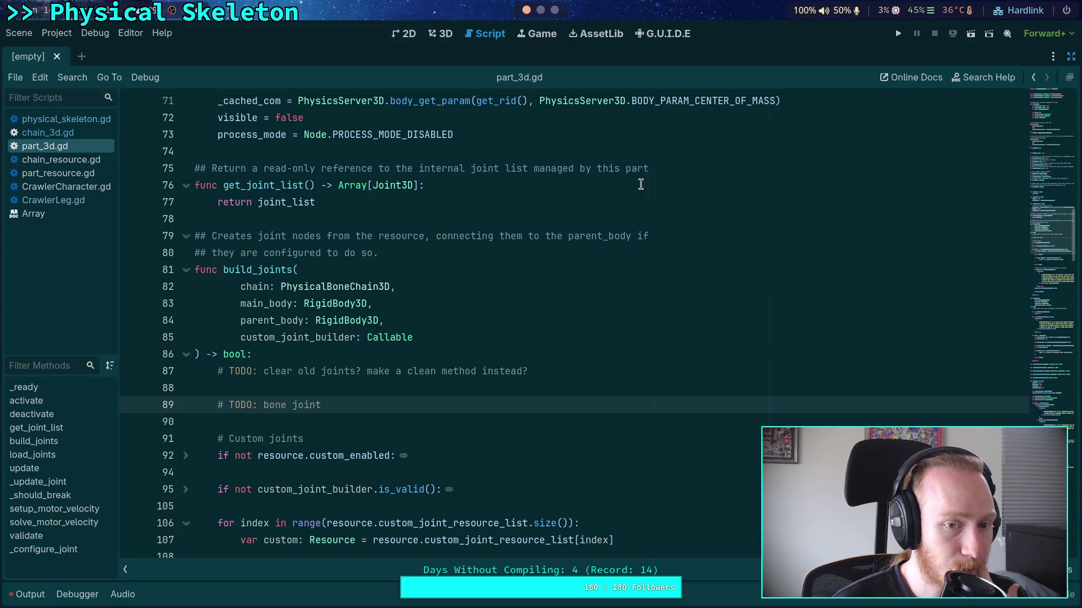
click(1071, 56)
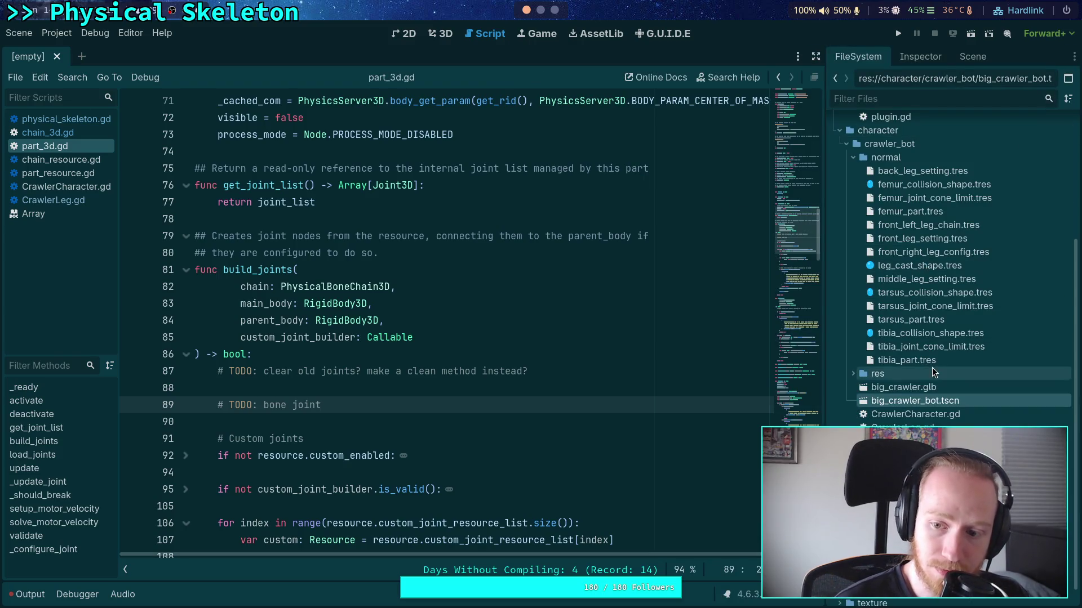
Step: Open tarsus_part.tres and review its Linear Limit and joint settings in the Inspector
double_click(941, 319)
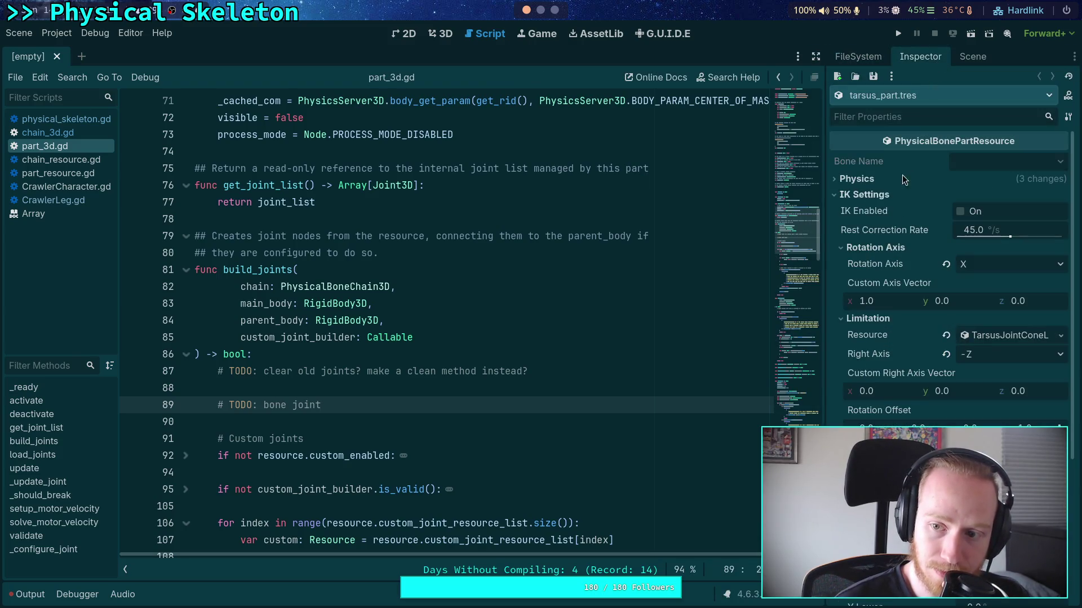
scroll(870, 333, down, 5)
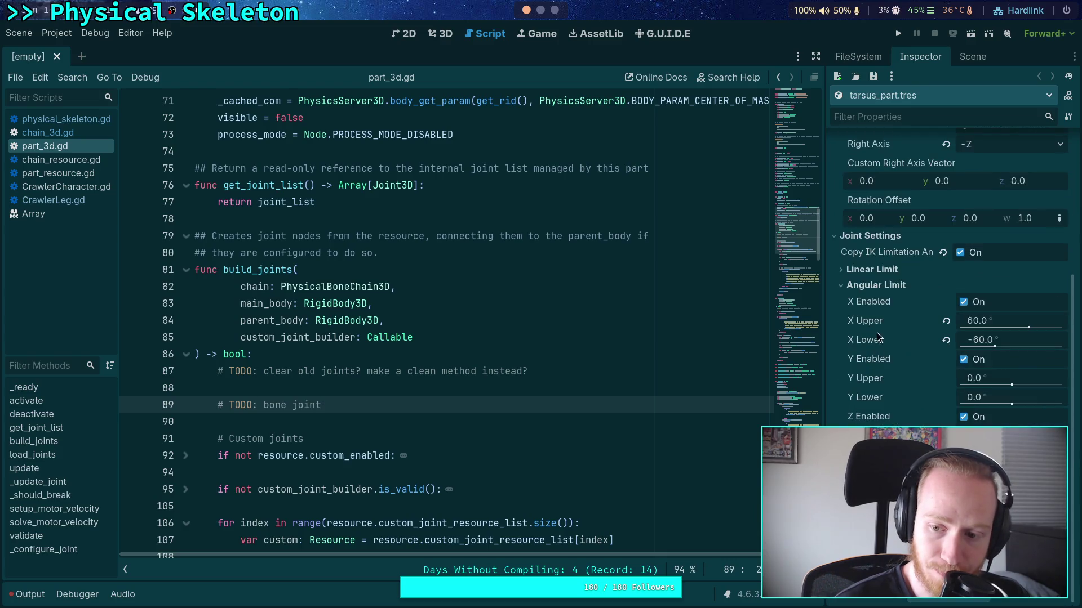
click(887, 273)
scroll(898, 276, down, 2)
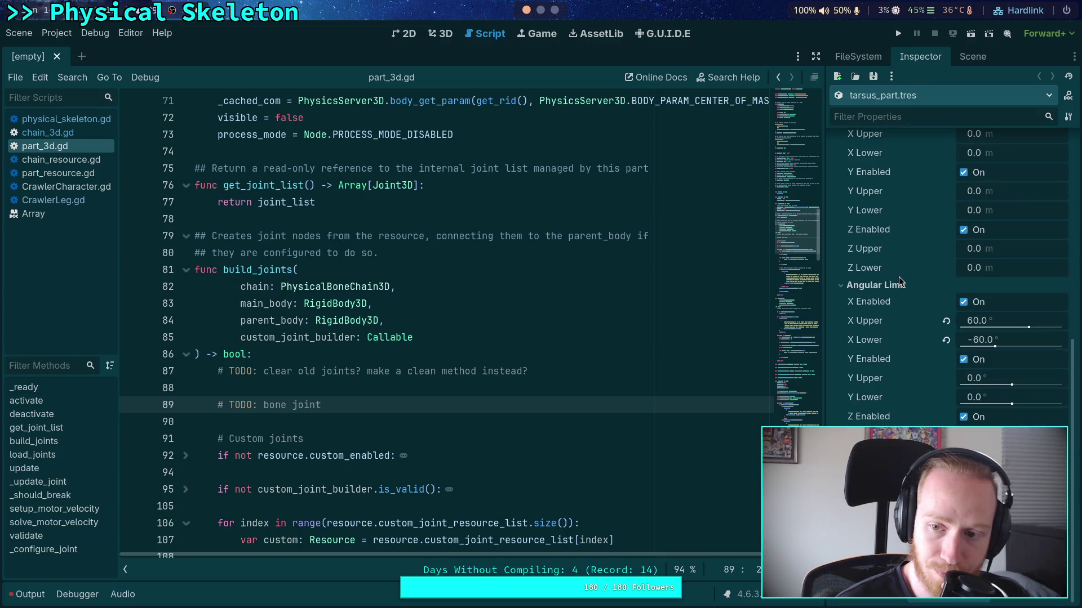
click(879, 217)
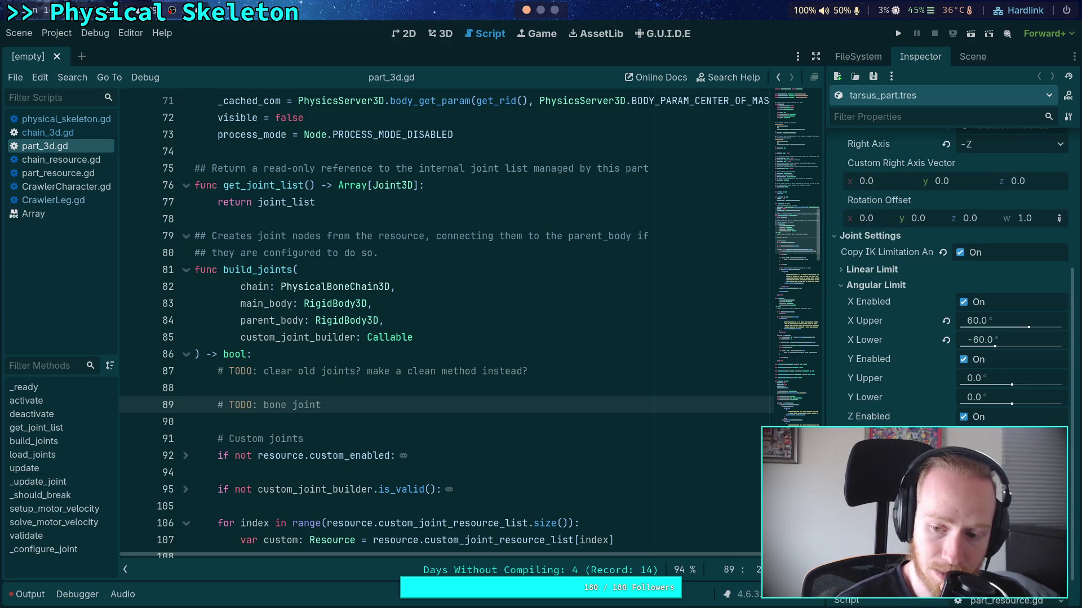
scroll(952, 282, down, 2)
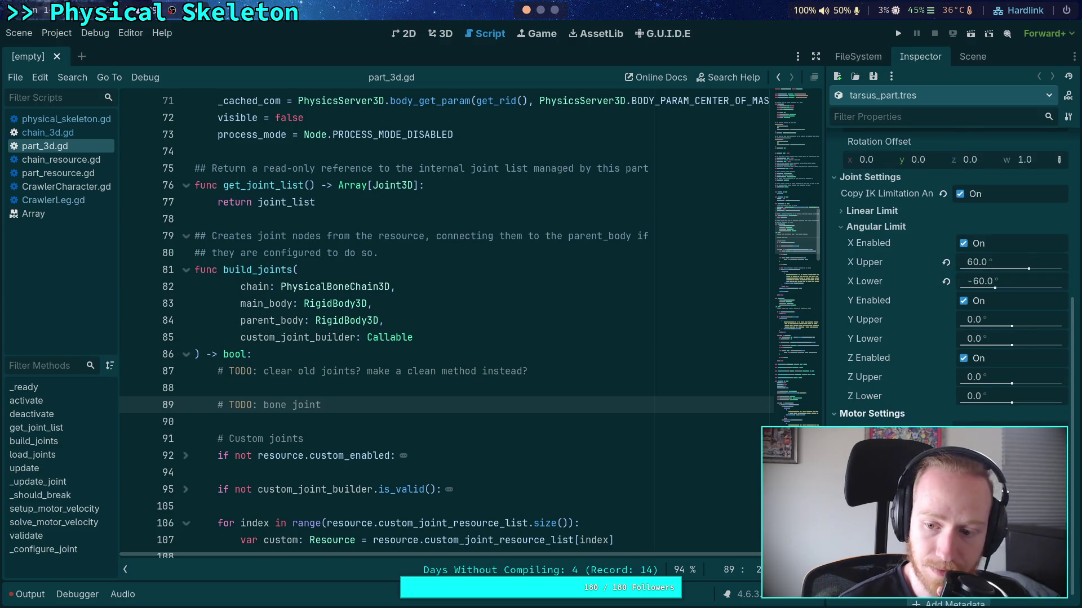
scroll(873, 423, up, 6)
scroll(873, 423, down, 4)
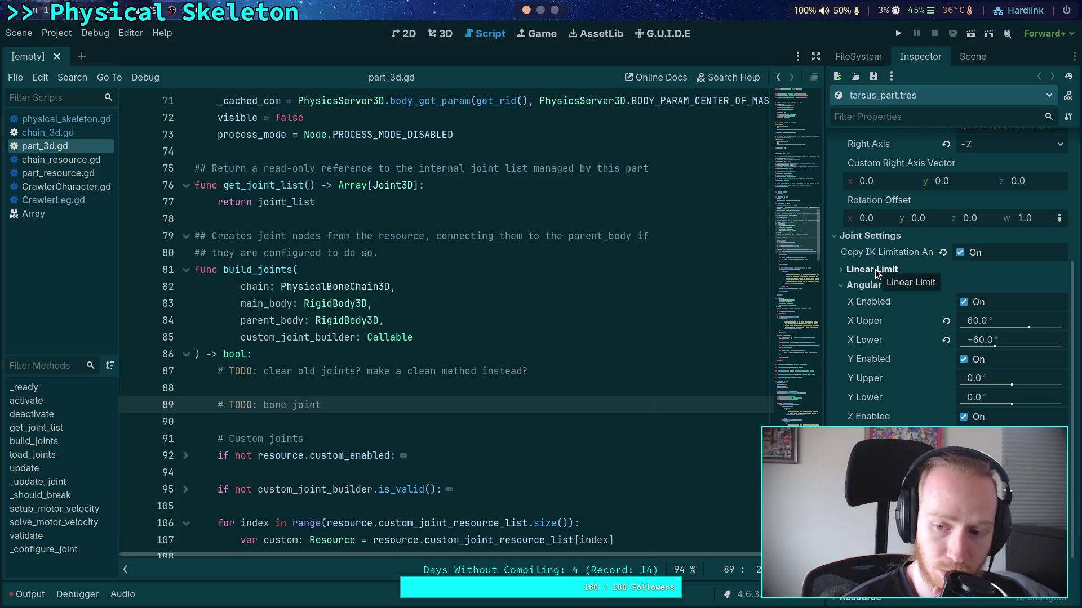
scroll(890, 335, up, 7)
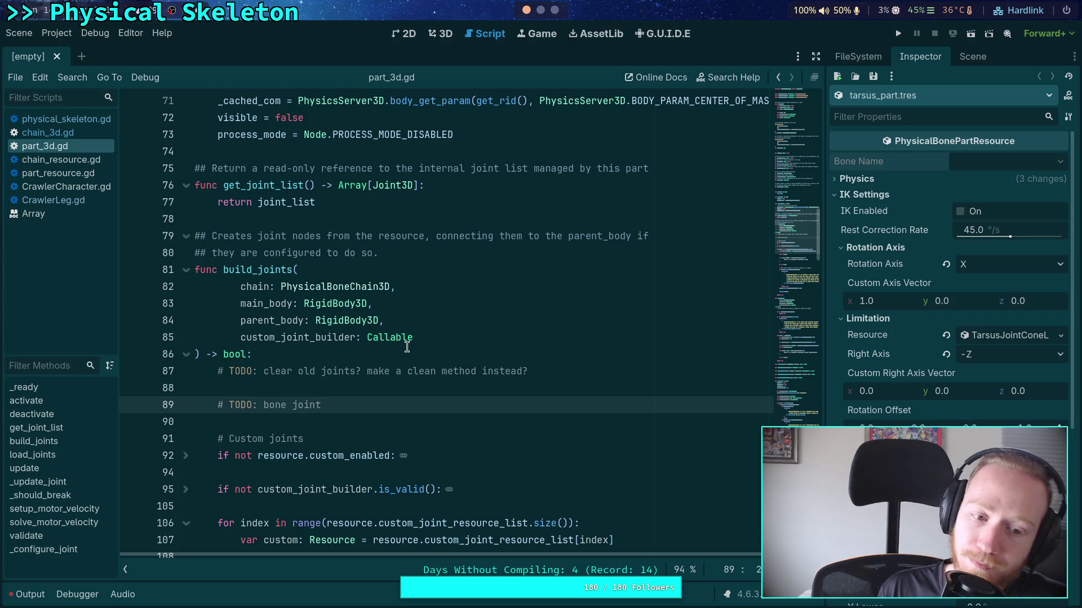
scroll(374, 362, down, 1)
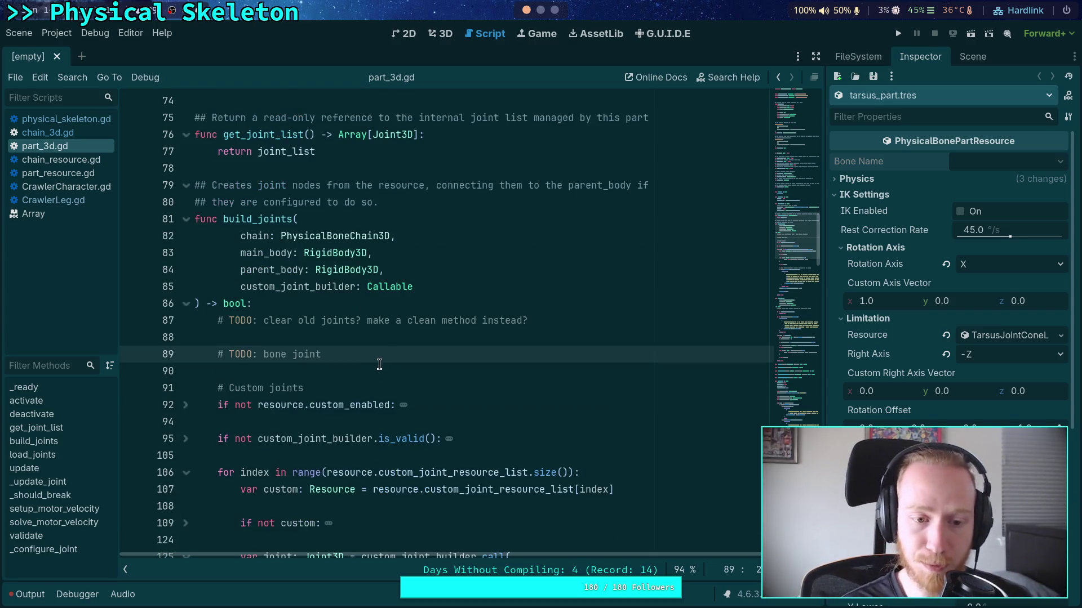
Step: Add a new line under the bone joint TODO and begin a 'var' declaration
key(Return)
text(var)
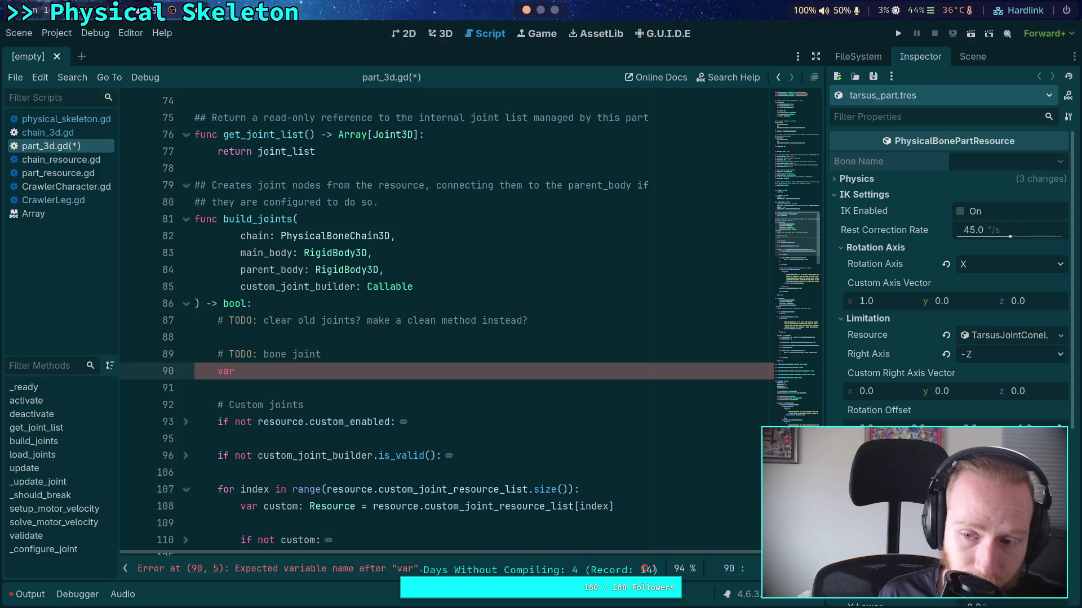
Step: Check the existing bone_joint member and uses of joint in build_joints
scroll(367, 299, up, 13)
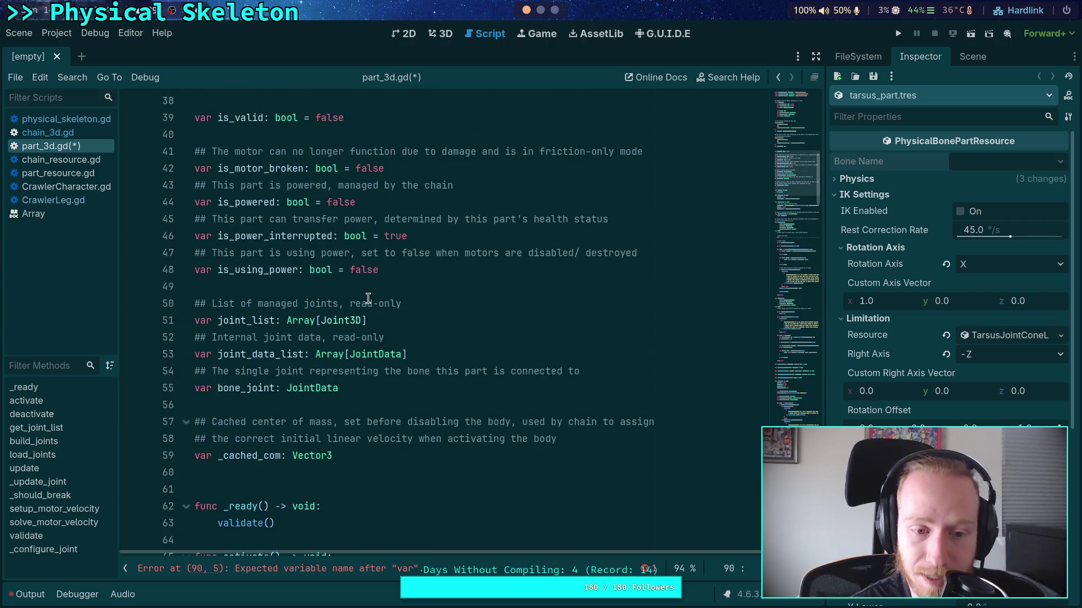
double_click(264, 434)
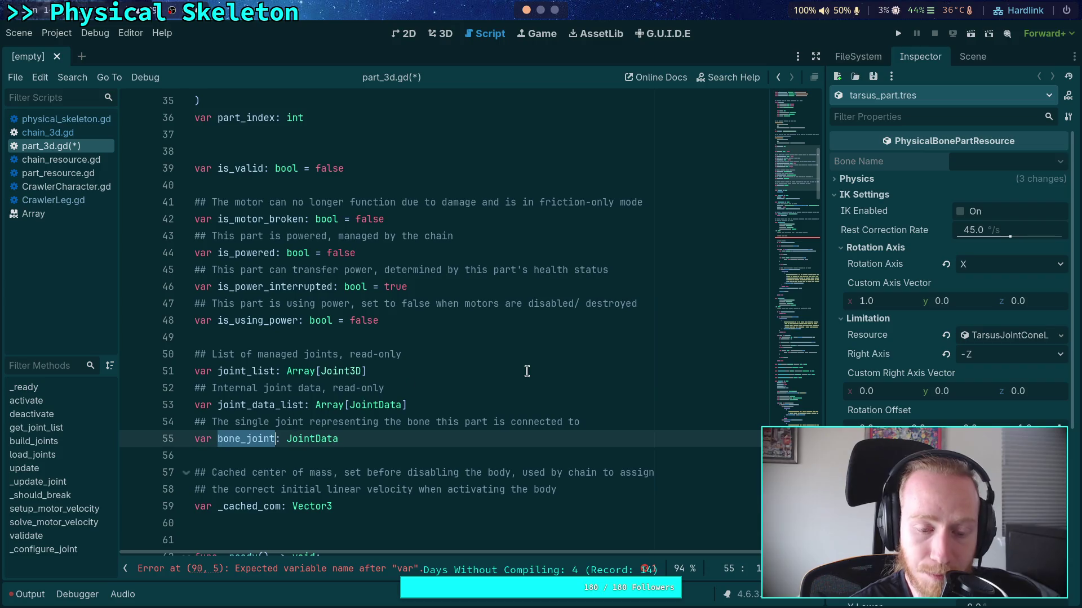
scroll(527, 372, down, 2)
scroll(527, 372, down, 12)
click(350, 317)
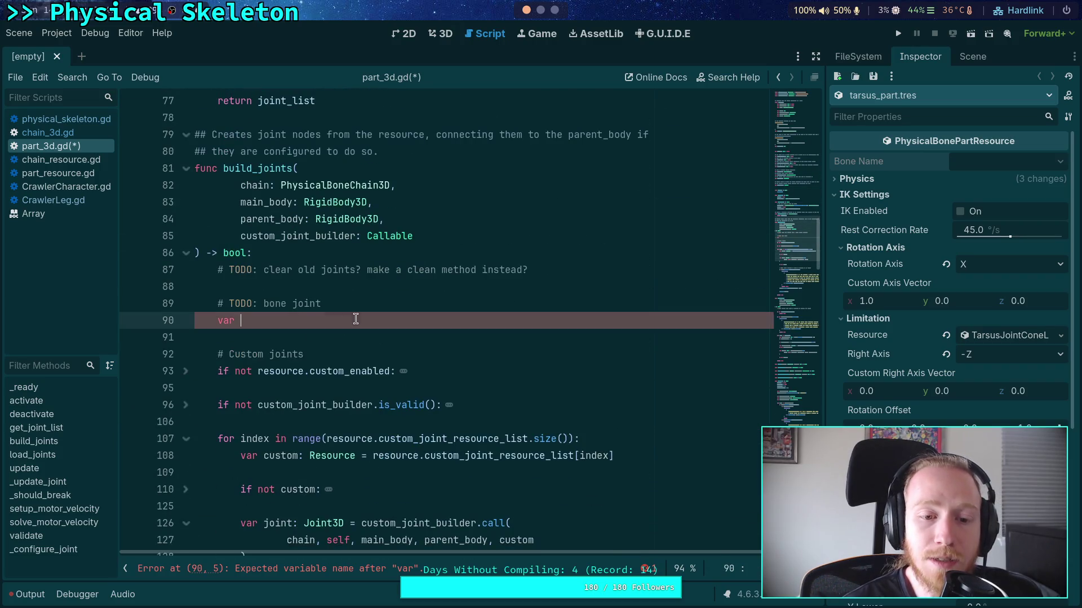
scroll(360, 321, down, 3)
scroll(359, 321, down, 2)
double_click(290, 330)
scroll(290, 321, up, 4)
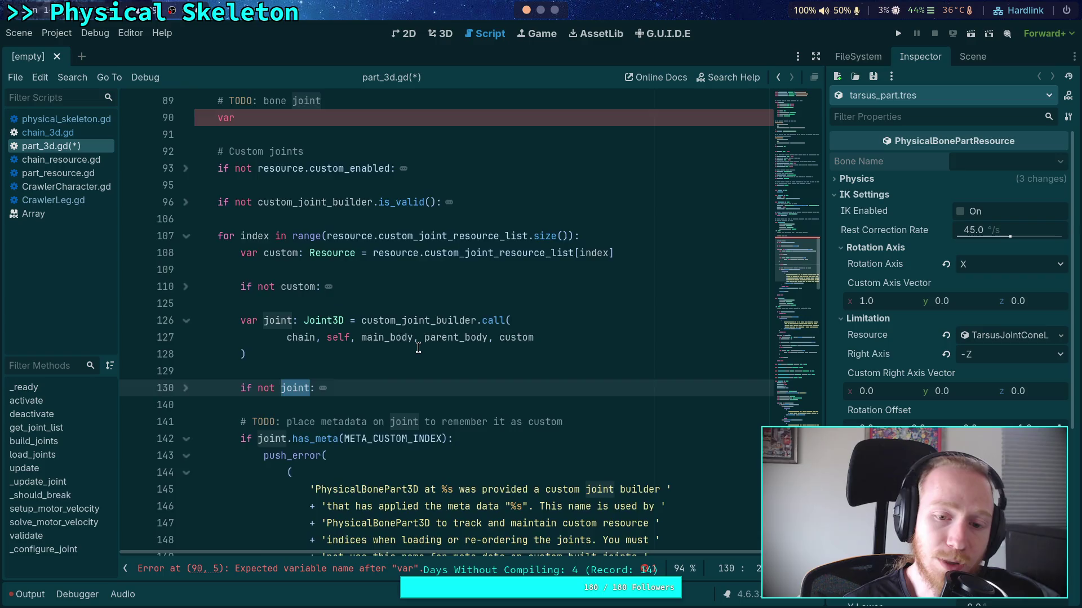
click(327, 273)
scroll(485, 319, down, 3)
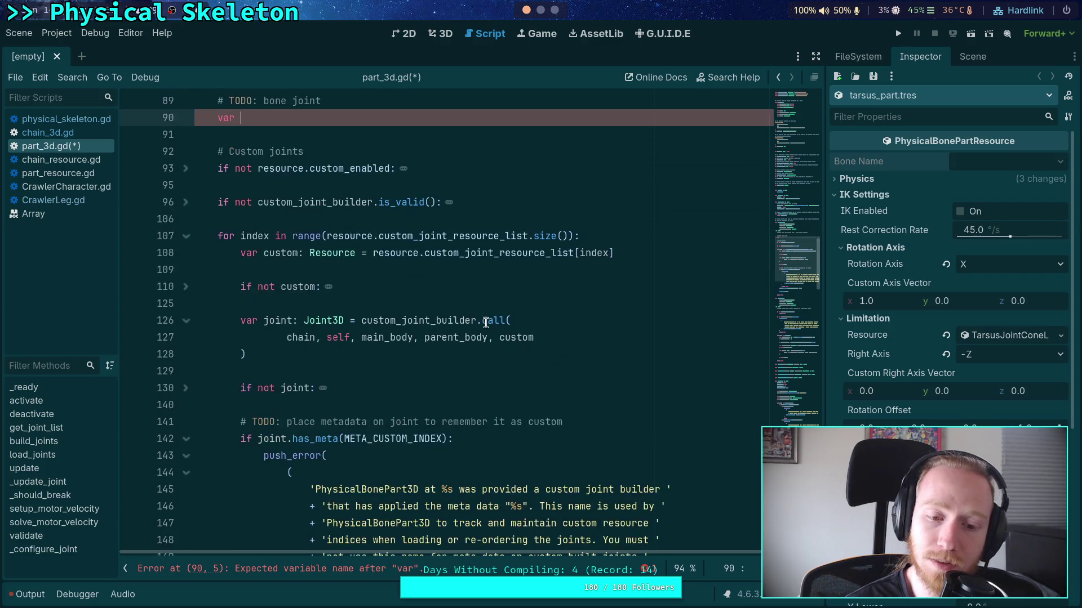
scroll(485, 319, up, 4)
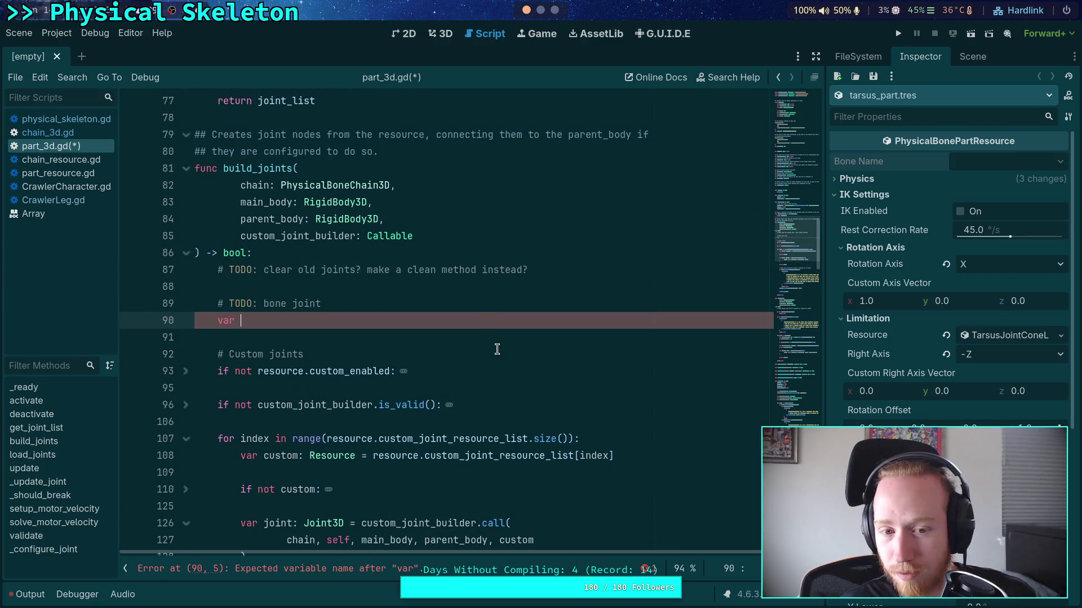
Step: Declare main_joint as Generic6DOFJoint3D.new() with an inferred type
text(main_joint)
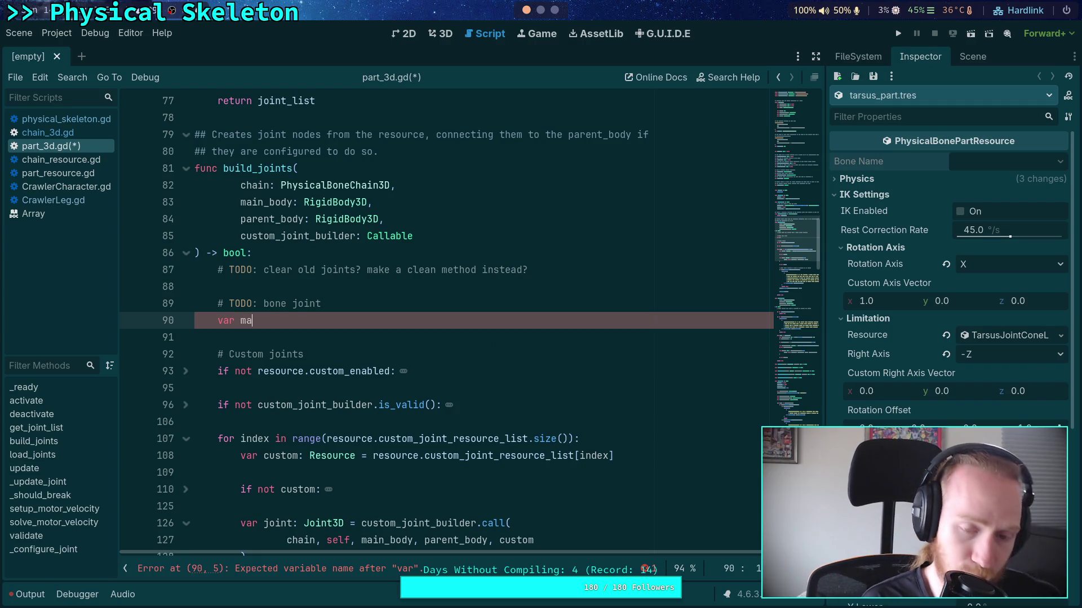
text(: )
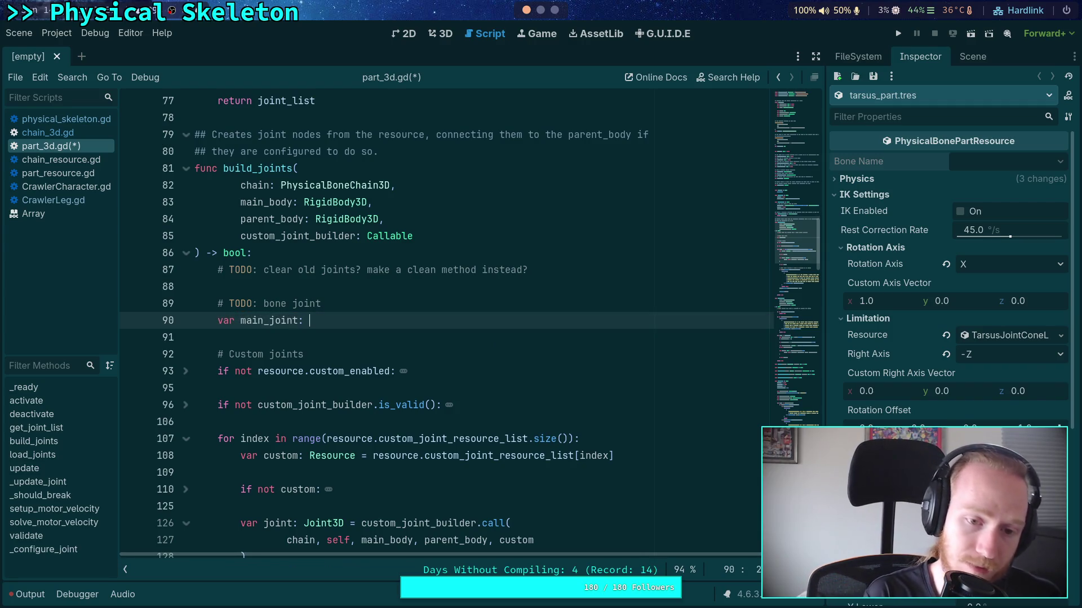
text(Gener)
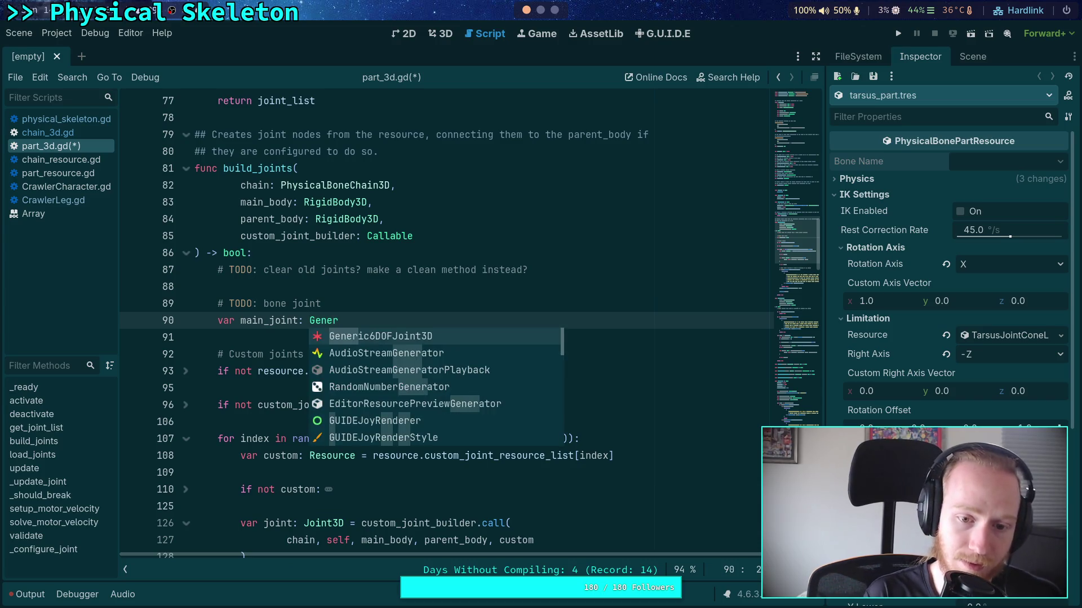
key(Return)
text(=)
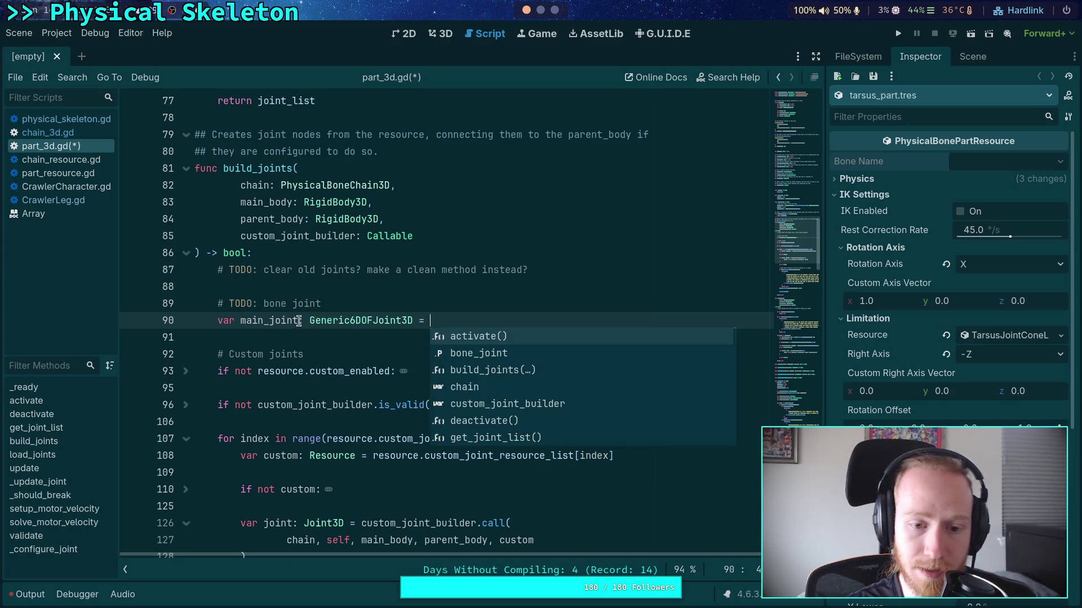
click(298, 320)
drag(314, 320, 418, 320)
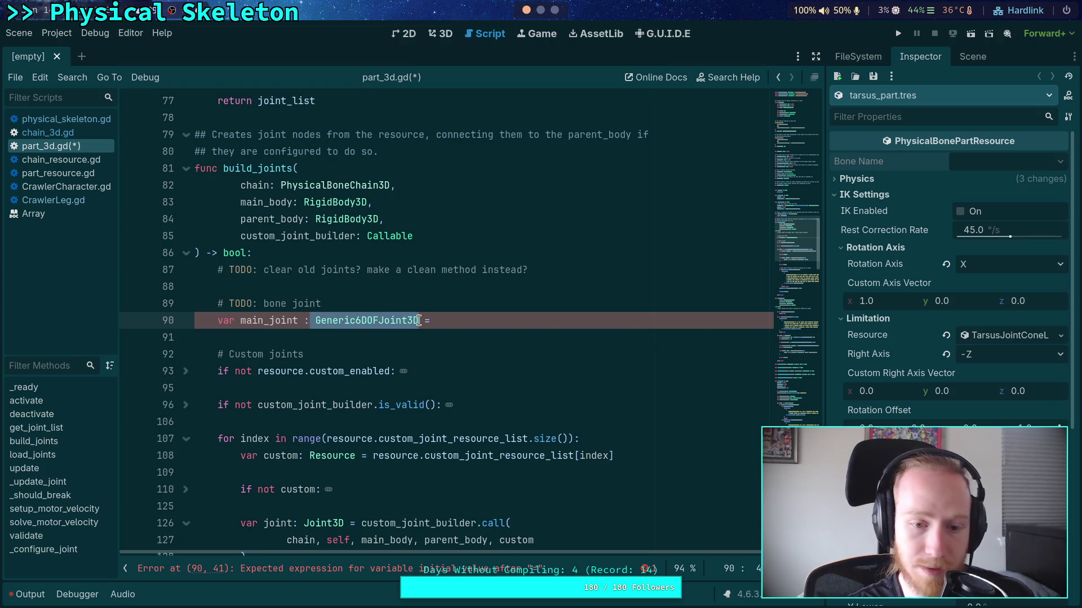
key(BackSpace)
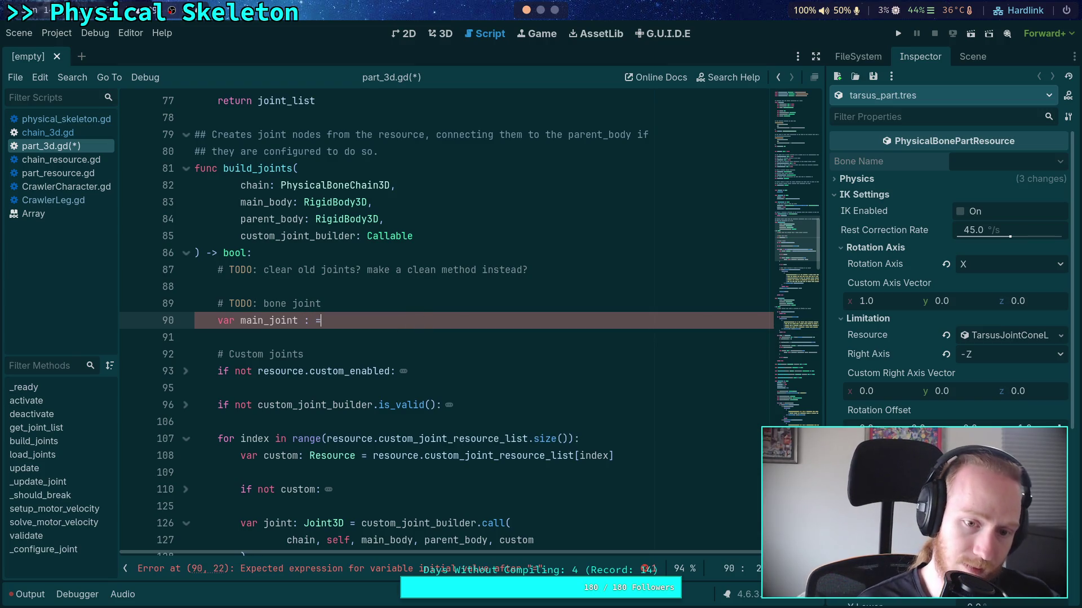
key(BackSpace)
key(BackSpace)
key(BackSpace)
text(= Generic6DOFJoint3D.n)
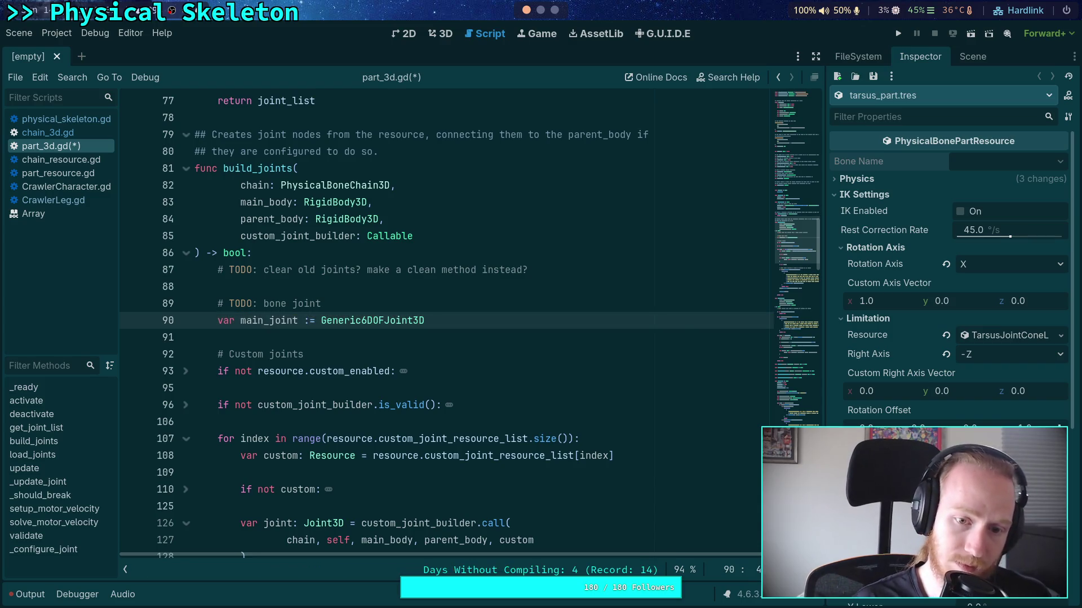
key(Return)
Step: Add main_joint.set_meta(META_BONE_JOINT, true) and save part_3d.gd
key(Return)
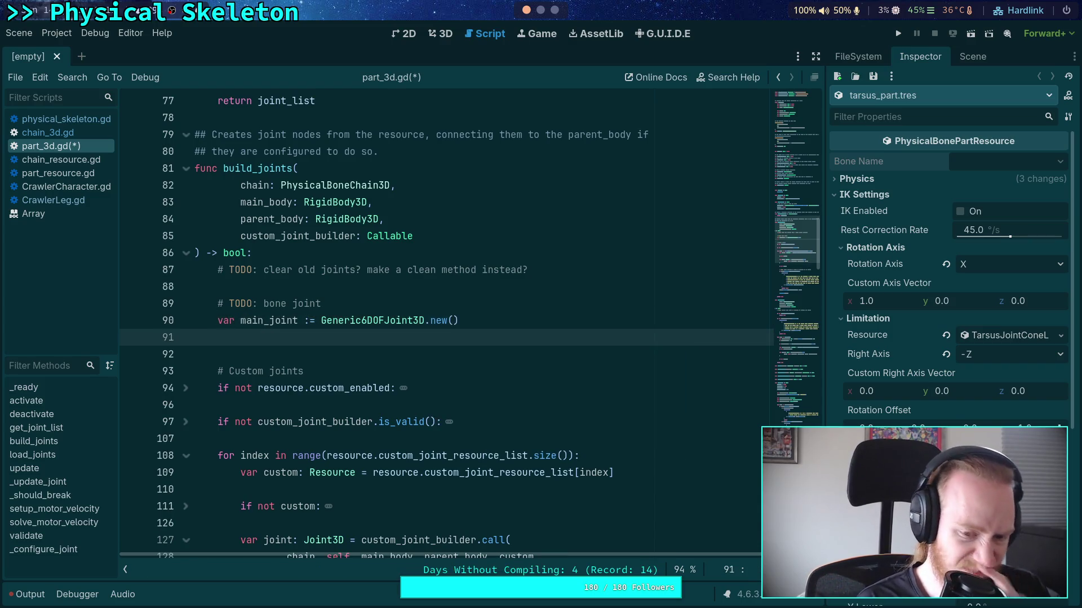
text(main)
key(Return)
key(BackSpace)
key(BackSpace)
key(BackSpace)
text(joint.set)
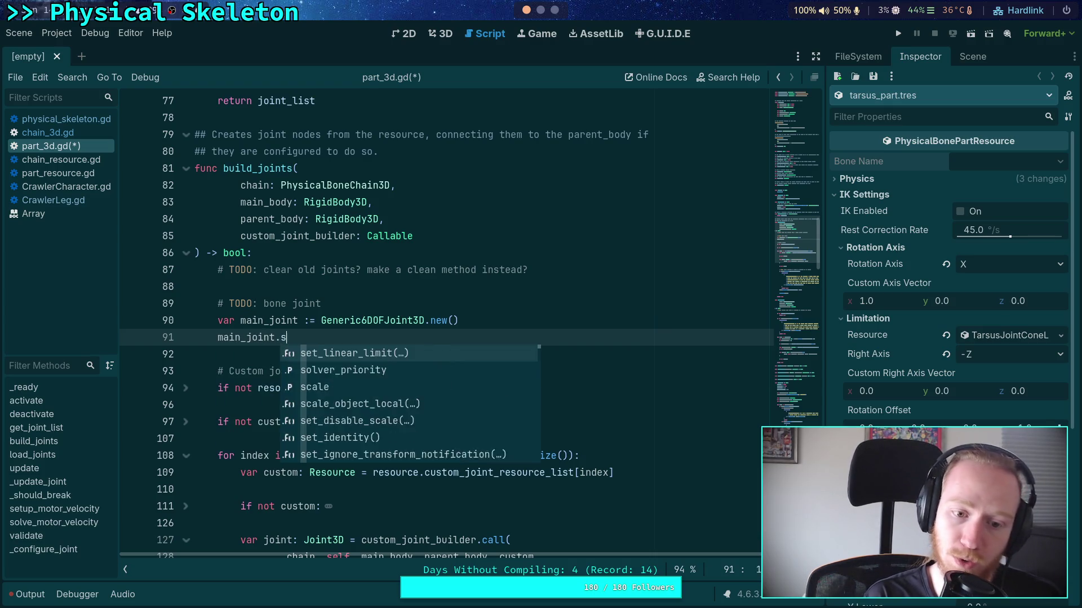
text(_met)
key(Return)
text(META)
key(Return)
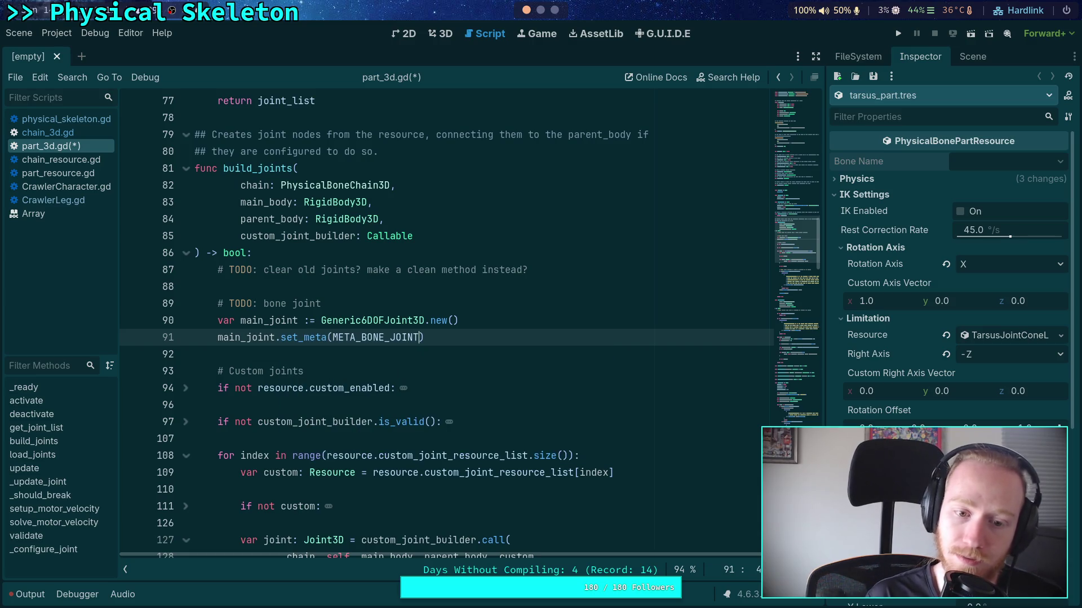
text(, )
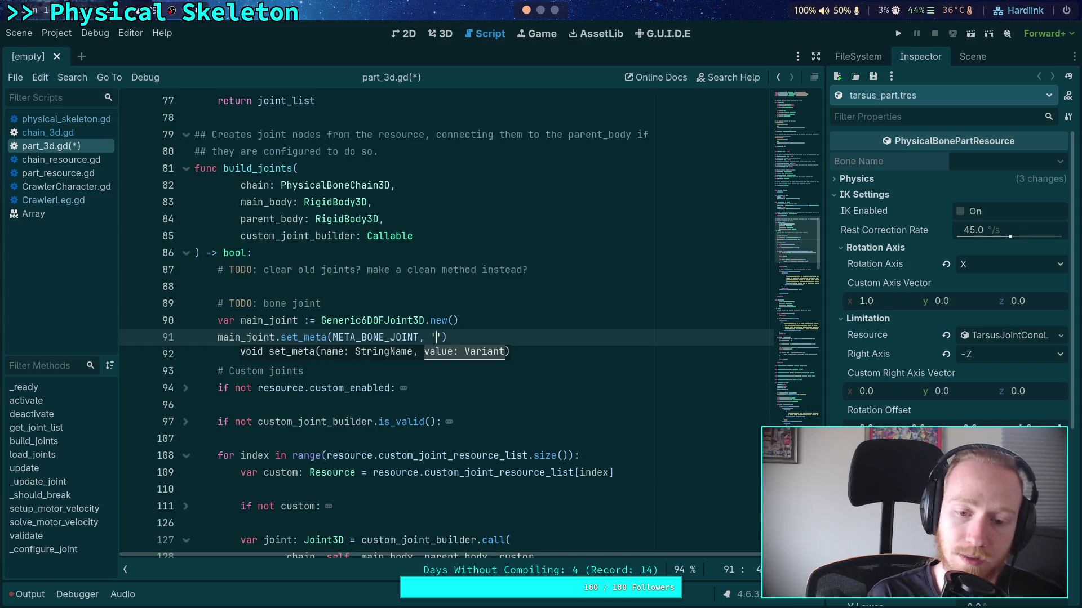
text(true))
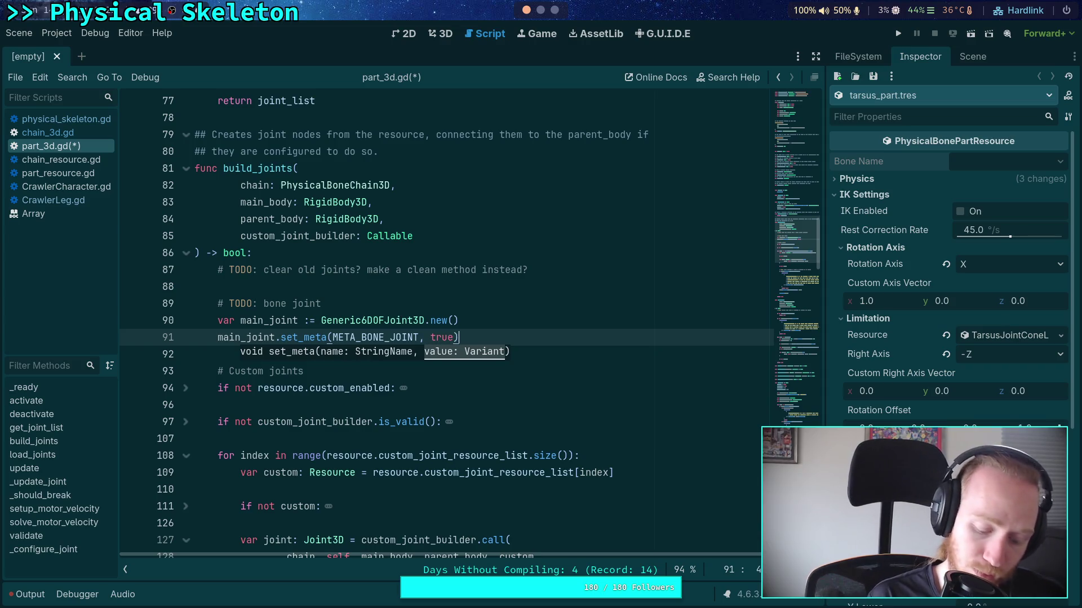
key(ctrl+s)
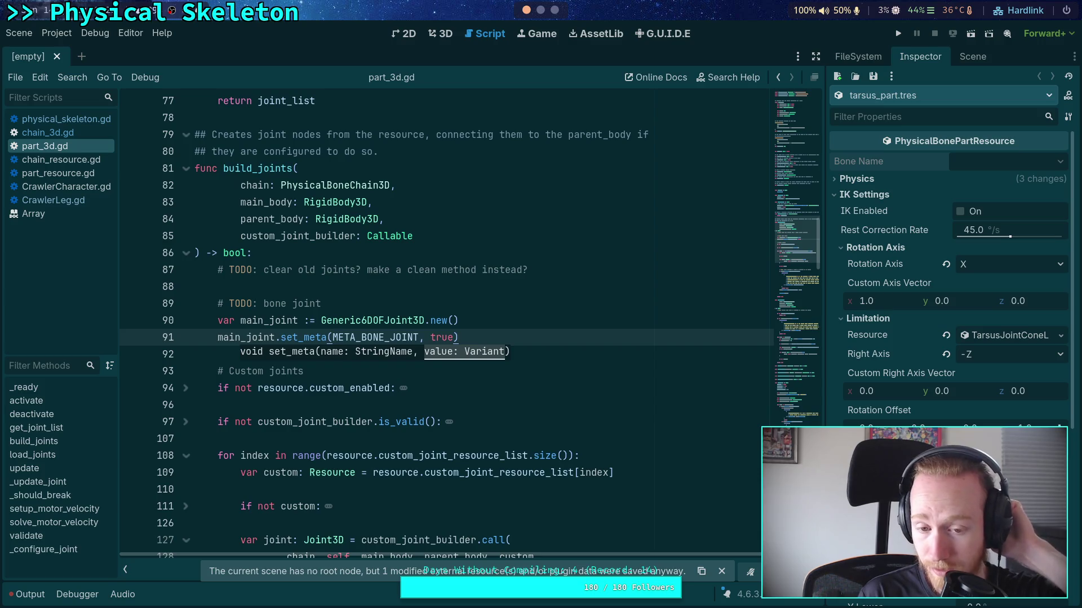
key(Return)
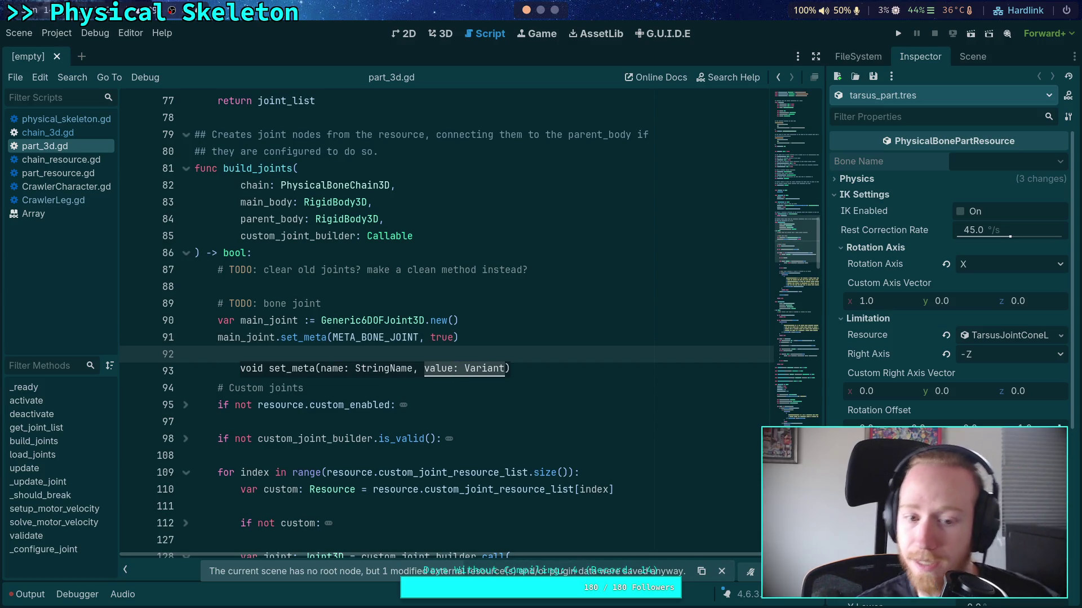
click(540, 342)
Step: Collapse IK Settings, Angular Limit and Torque Limit in the Inspector, then open part_resource.gd
click(545, 354)
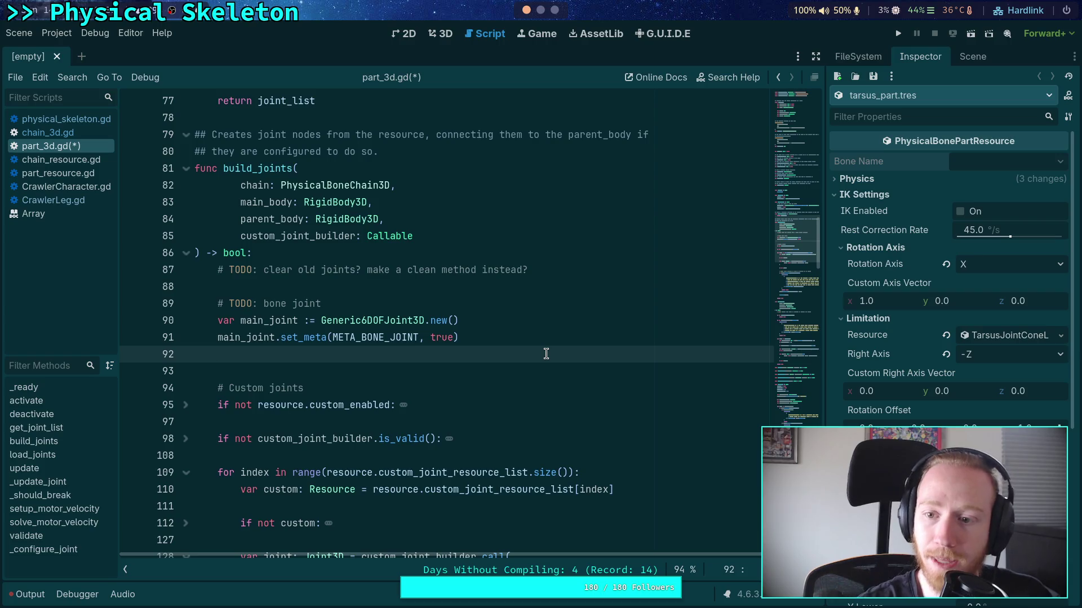
scroll(946, 282, down, 5)
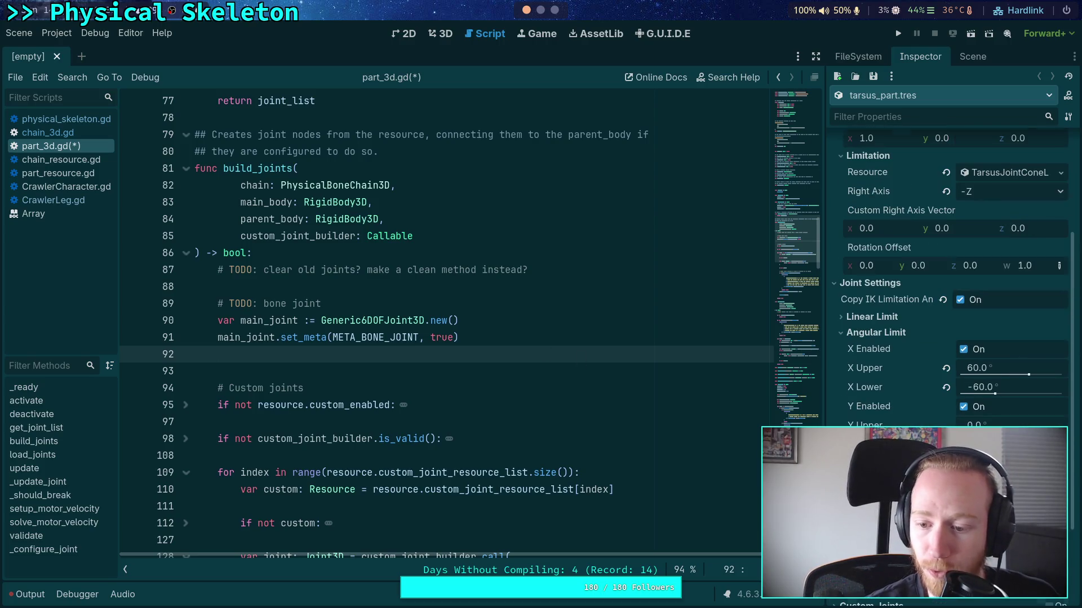
scroll(946, 253, up, 5)
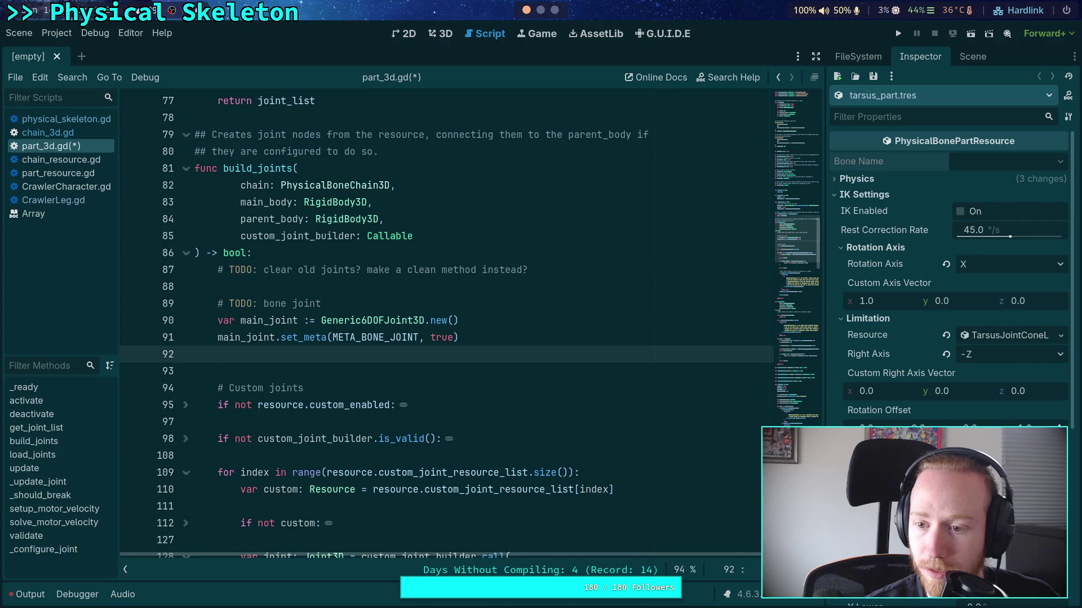
click(868, 194)
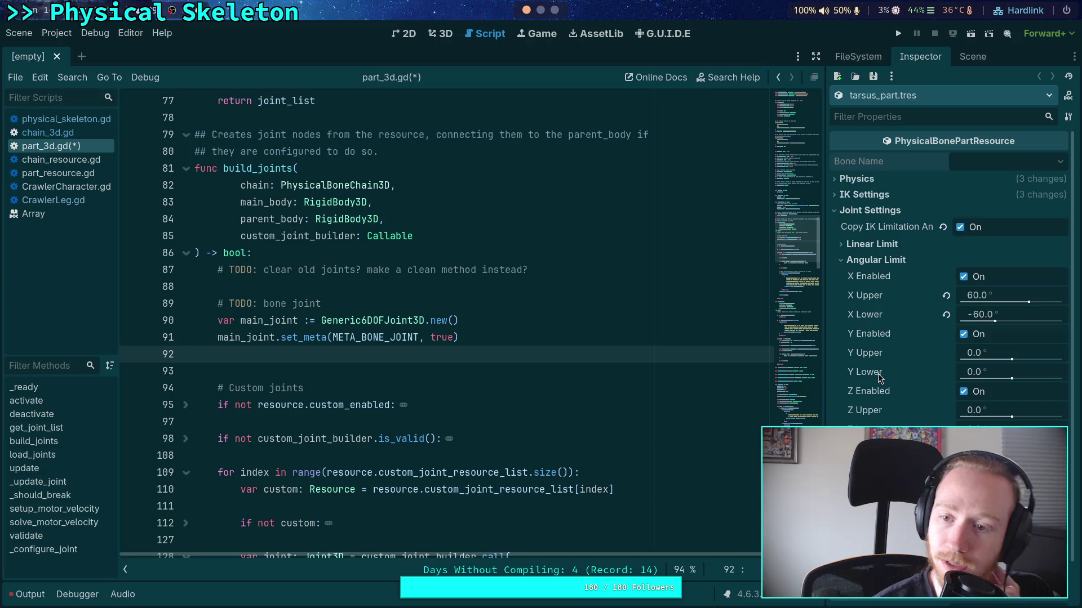
click(870, 258)
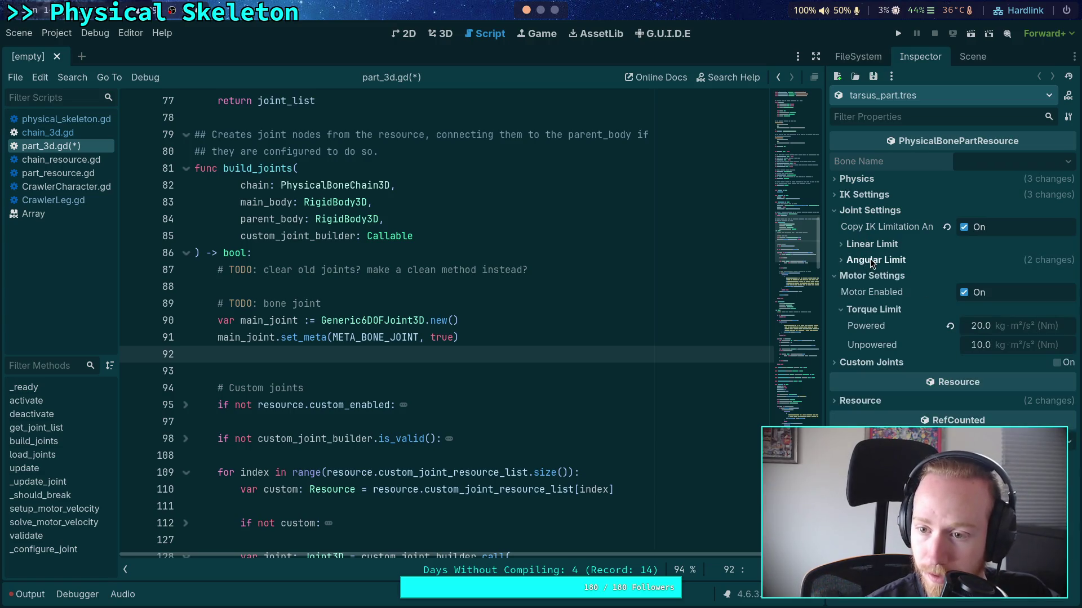
click(854, 276)
click(887, 275)
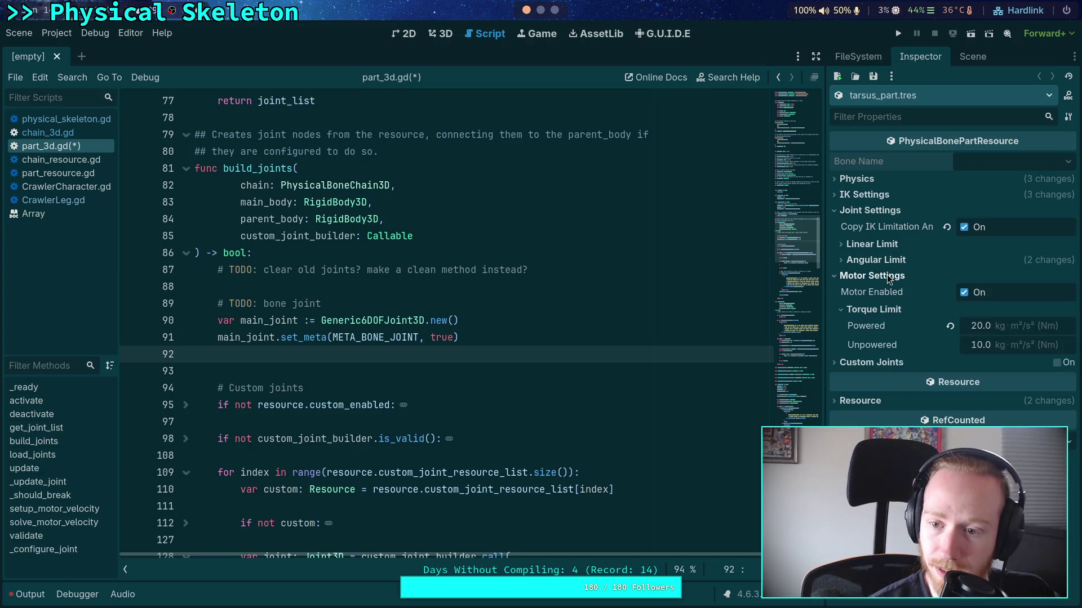
click(870, 309)
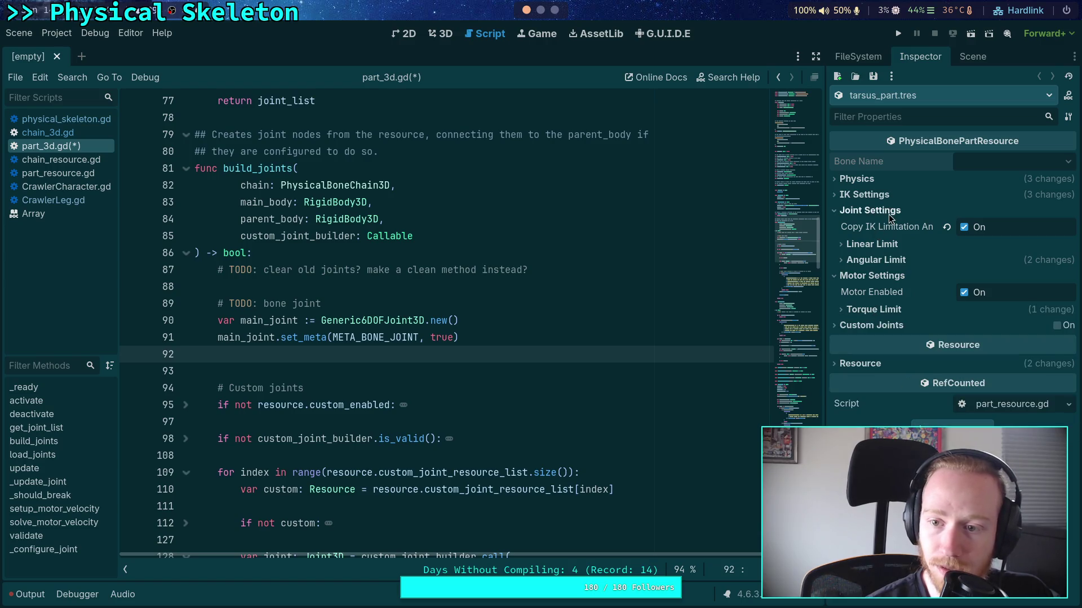
click(58, 173)
scroll(313, 285, down, 2)
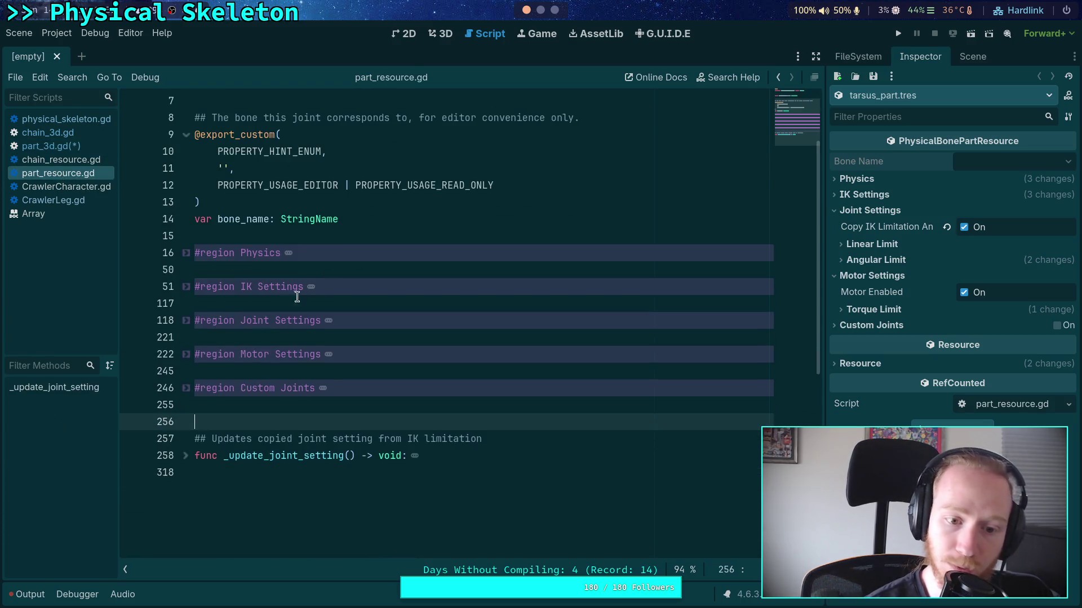
click(187, 321)
scroll(251, 321, down, 4)
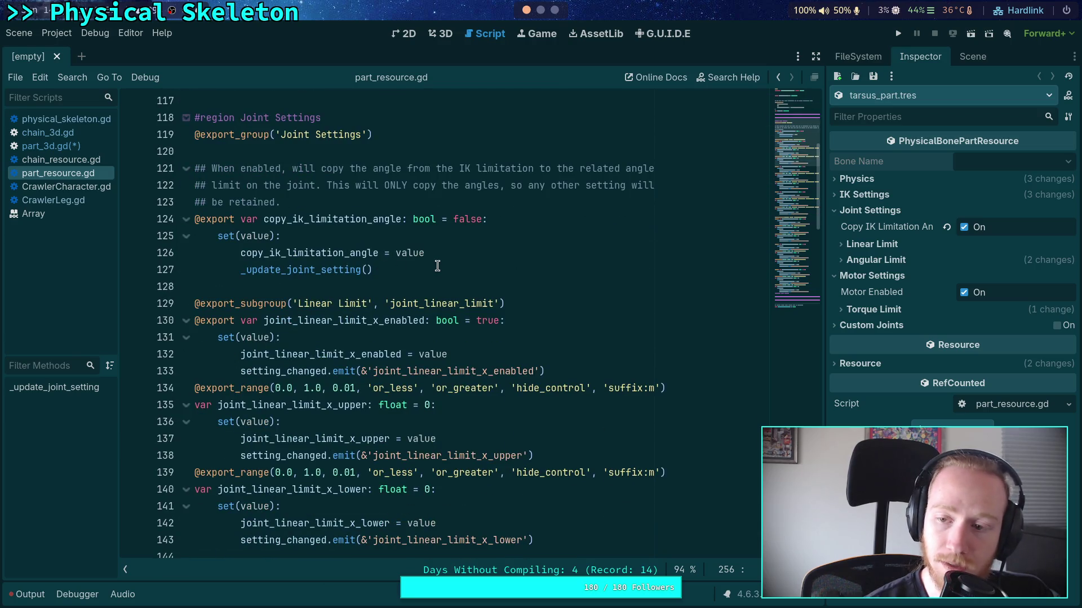
scroll(437, 266, up, 2)
click(378, 252)
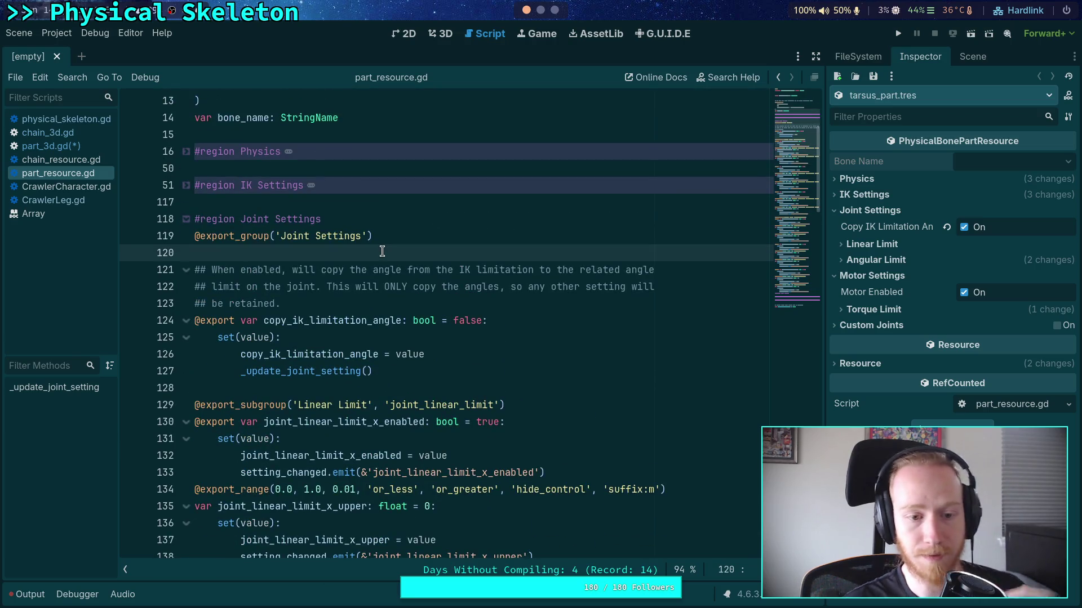
key(Return)
key(Up)
key(Return)
text(@export)
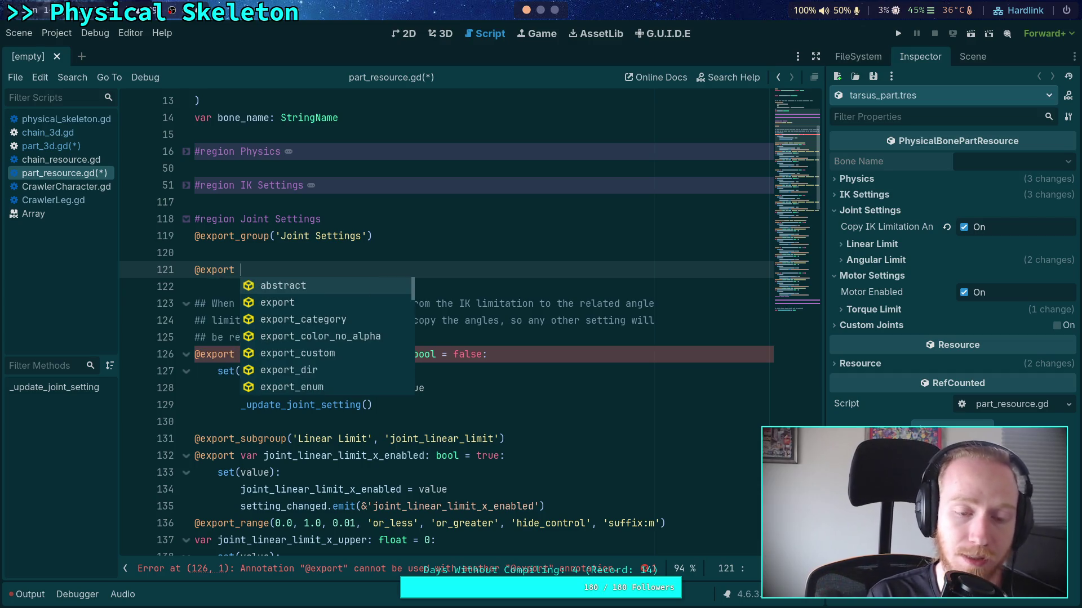
text(var is_br)
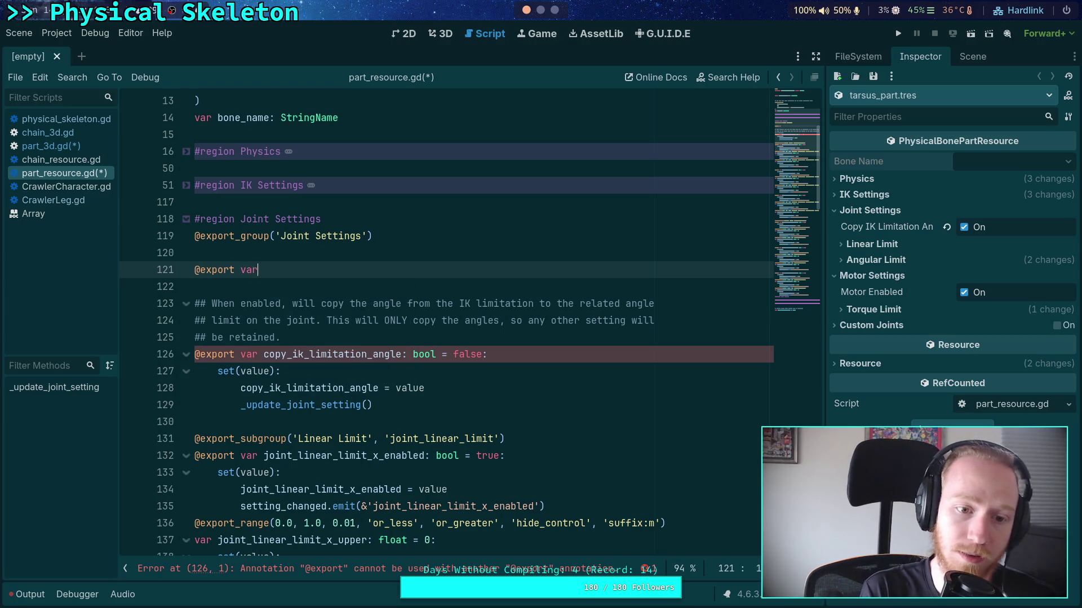
text(eakable: b)
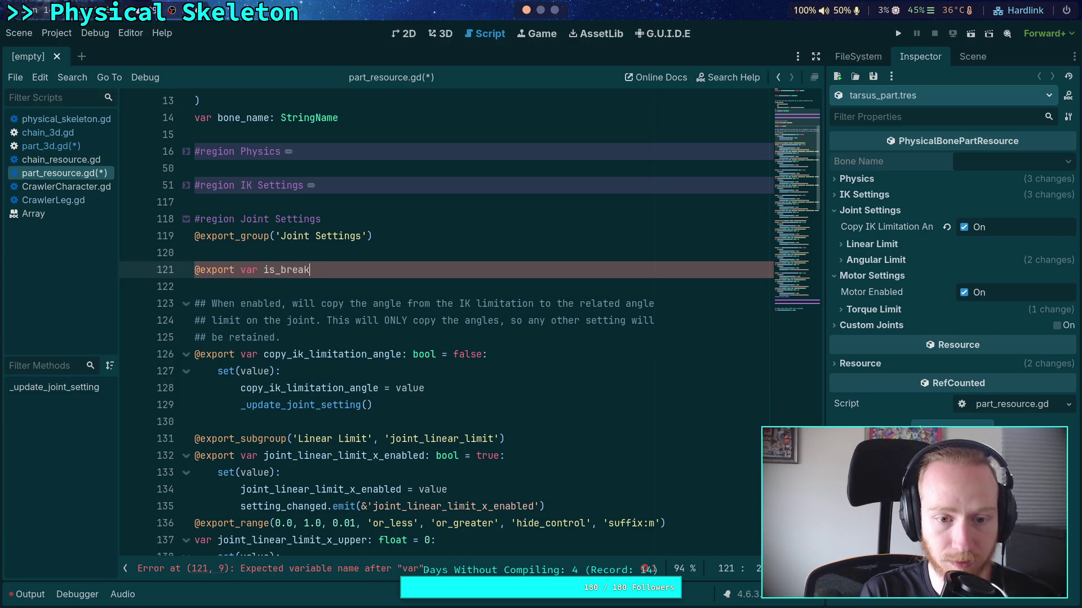
text(ool = false)
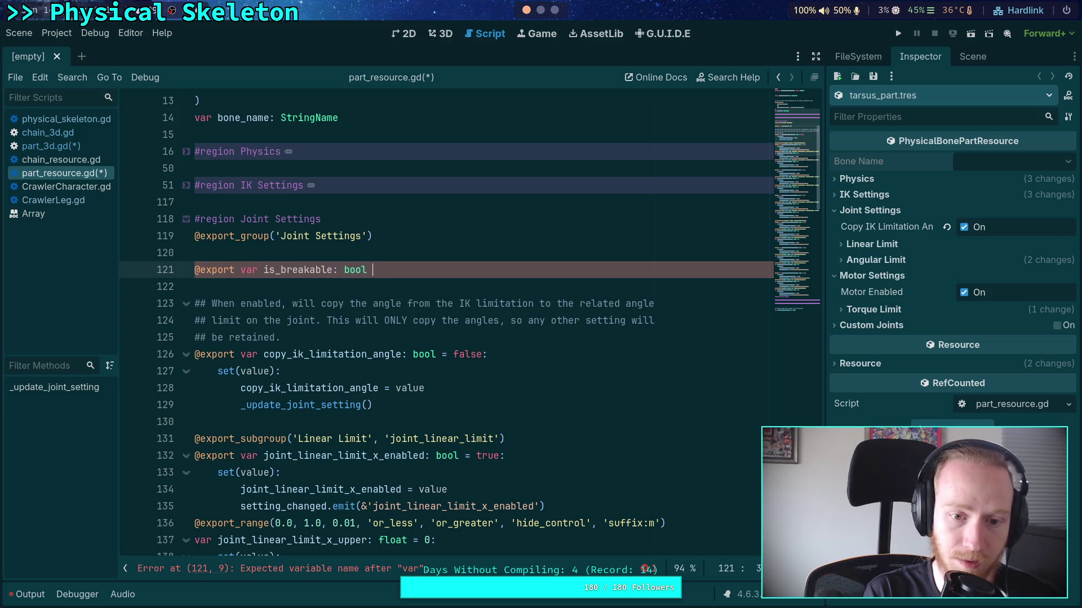
key(Return)
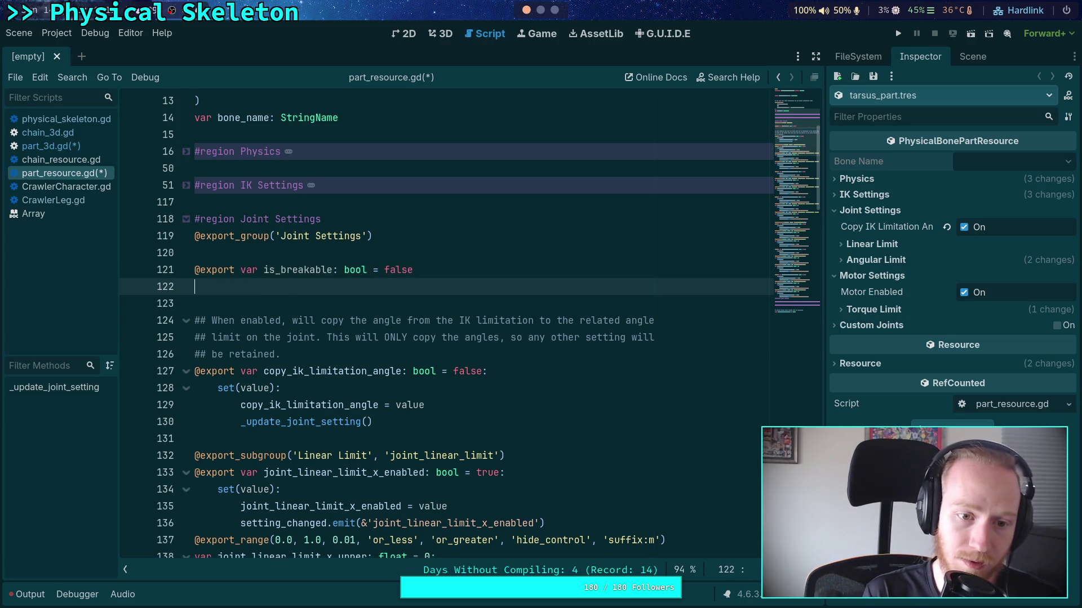
Step: Above is_breakable, add a ## comment saying the joint can be destroyed by excessive force
key(Up)
key(Up)
key(Return)
text(## )
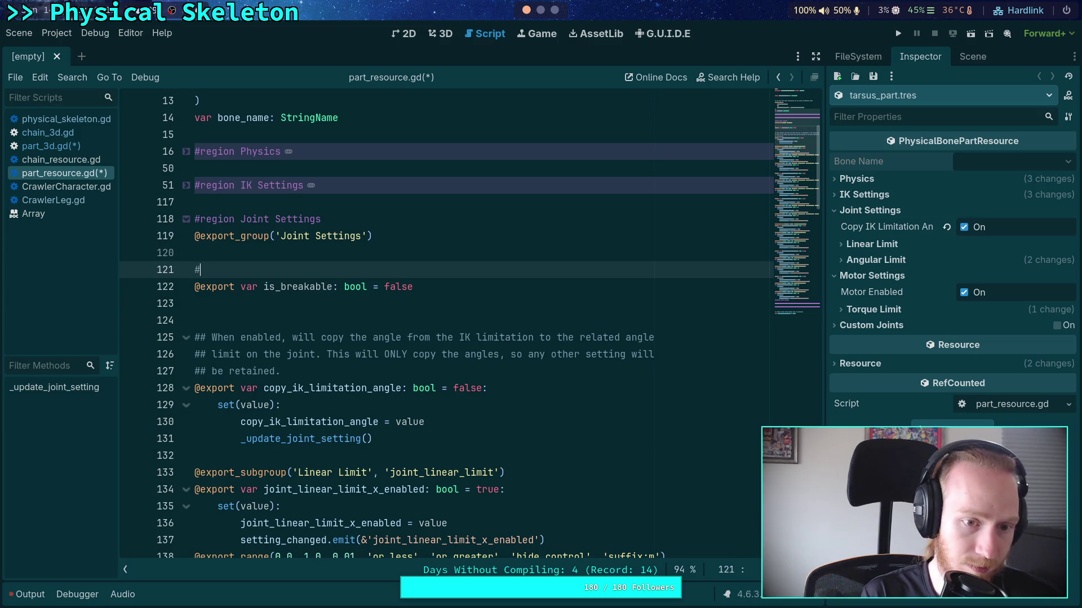
text(If this joint )
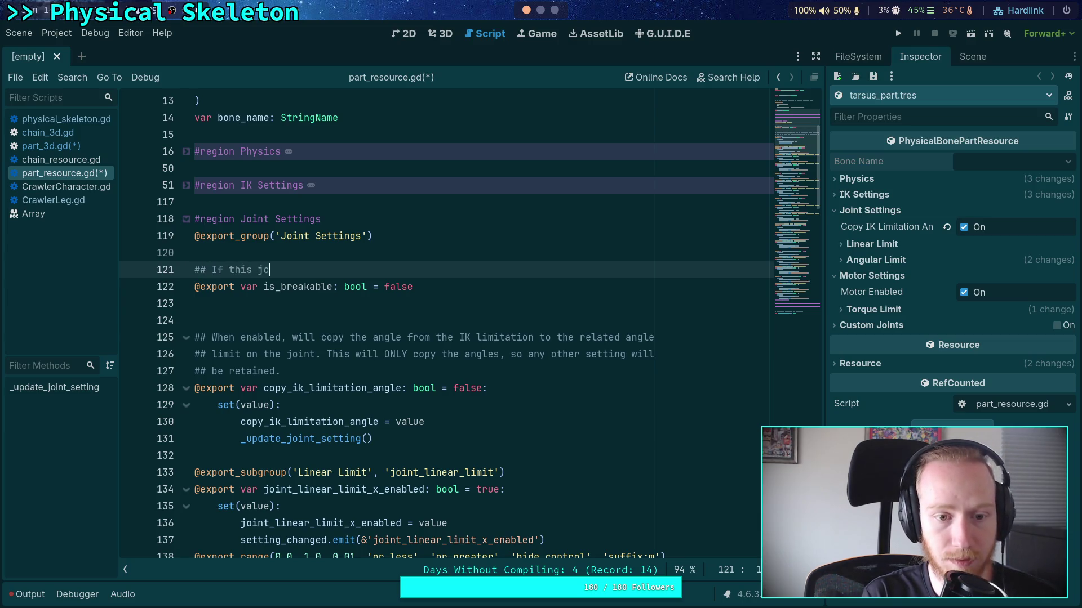
text(can be)
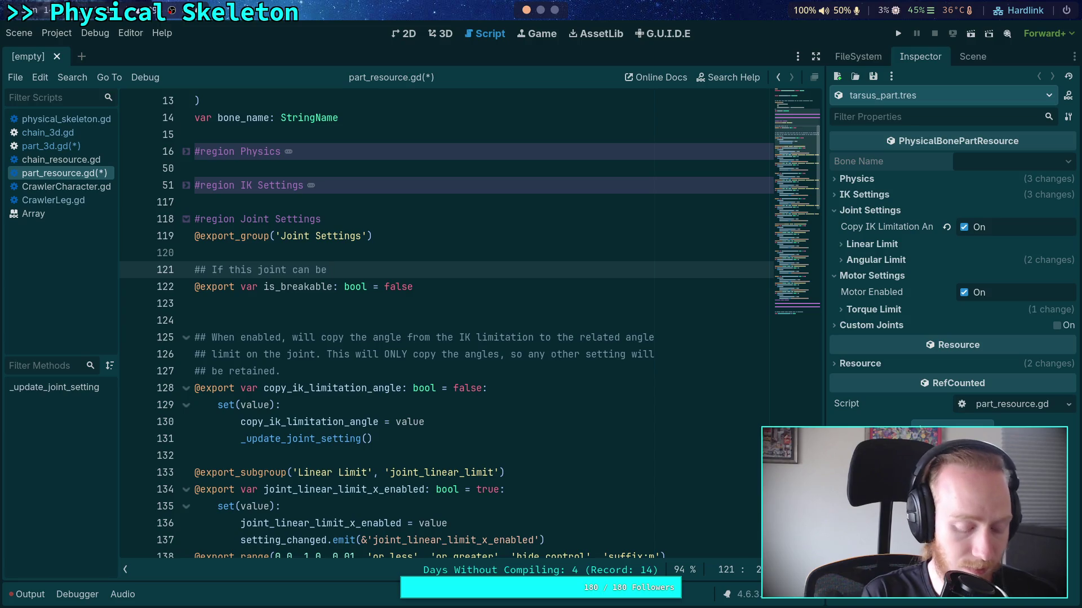
text(destroy)
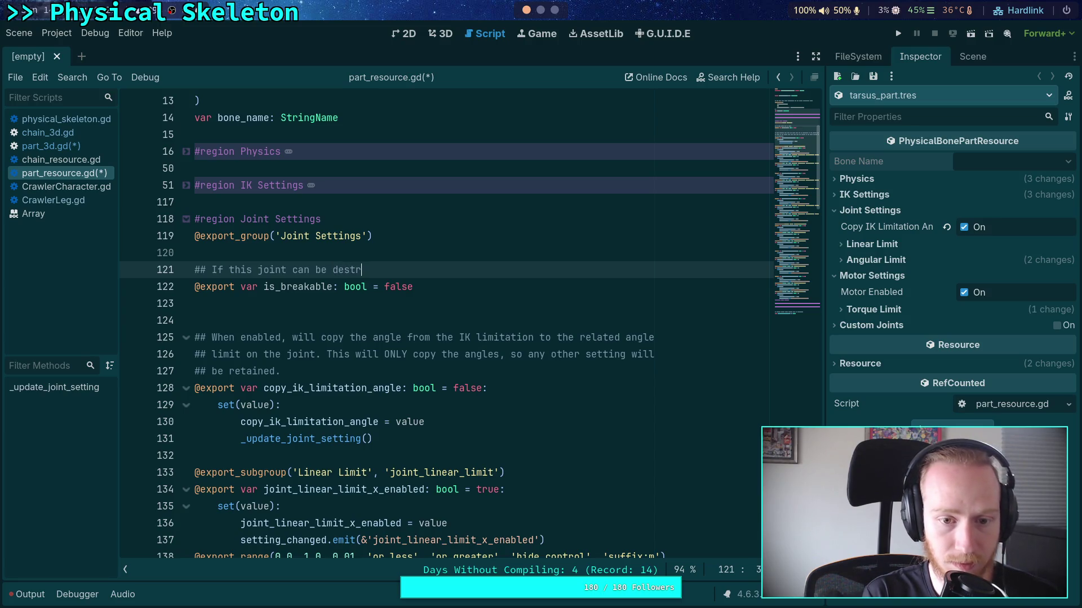
text(ed by excessiz)
key(BackSpace)
text(ve force)
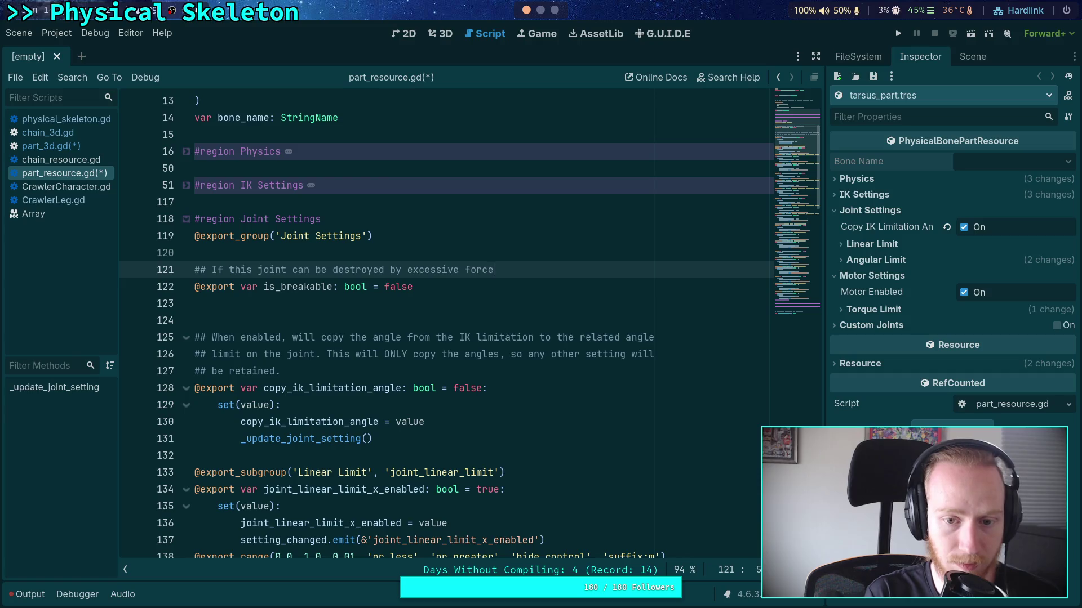
key(Down)
key(Down)
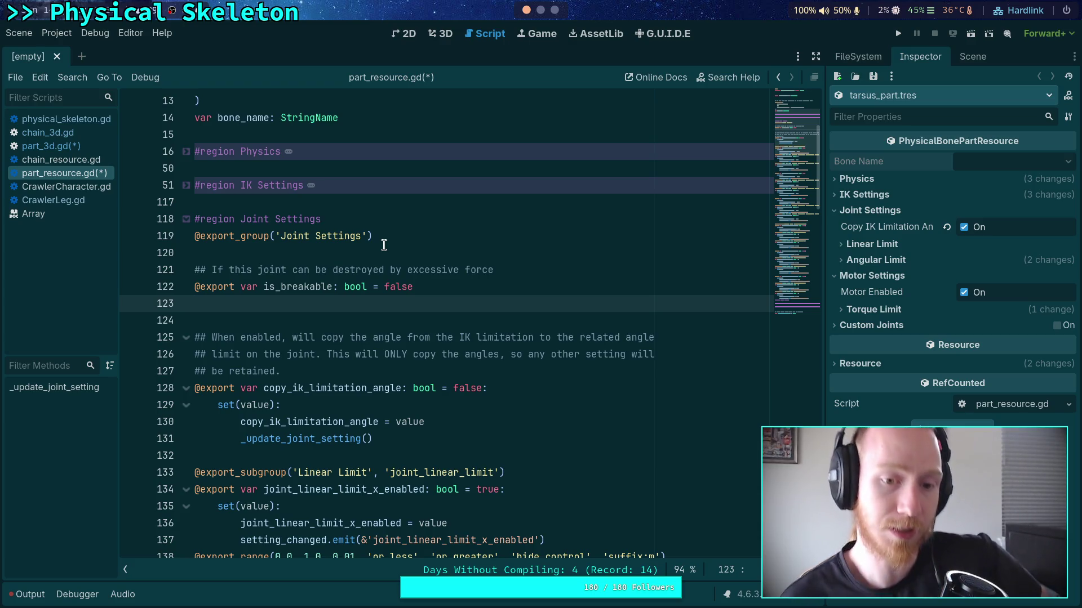
key(Return)
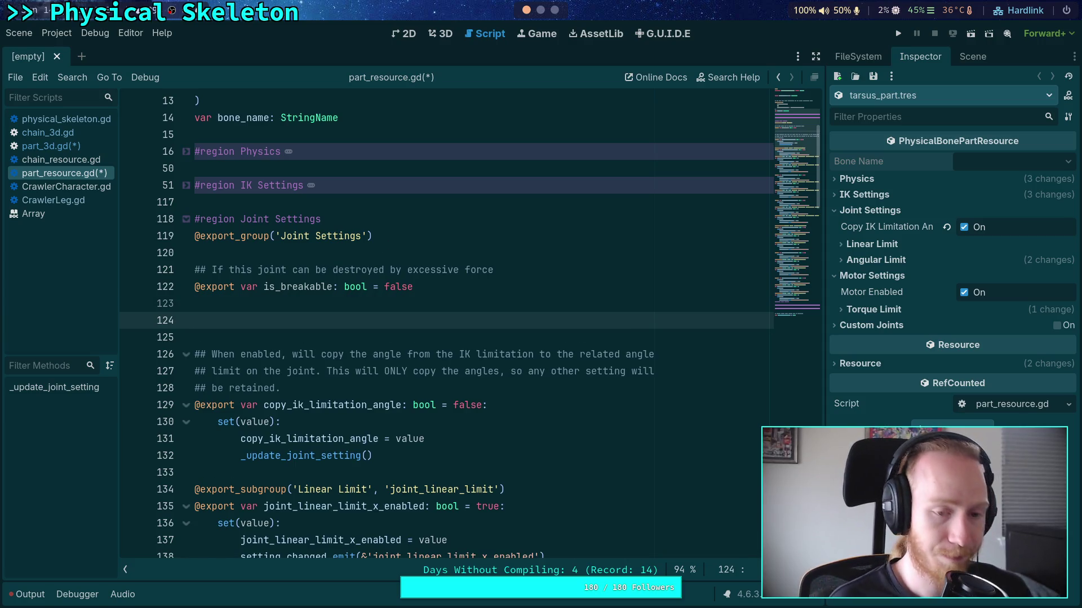
text(@export var)
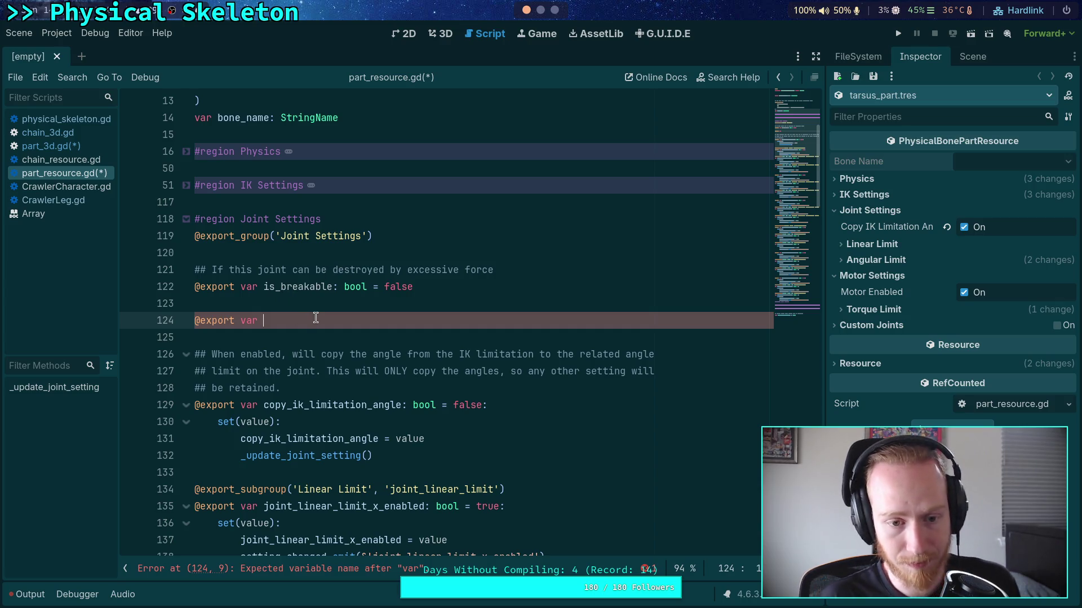
text(use_)
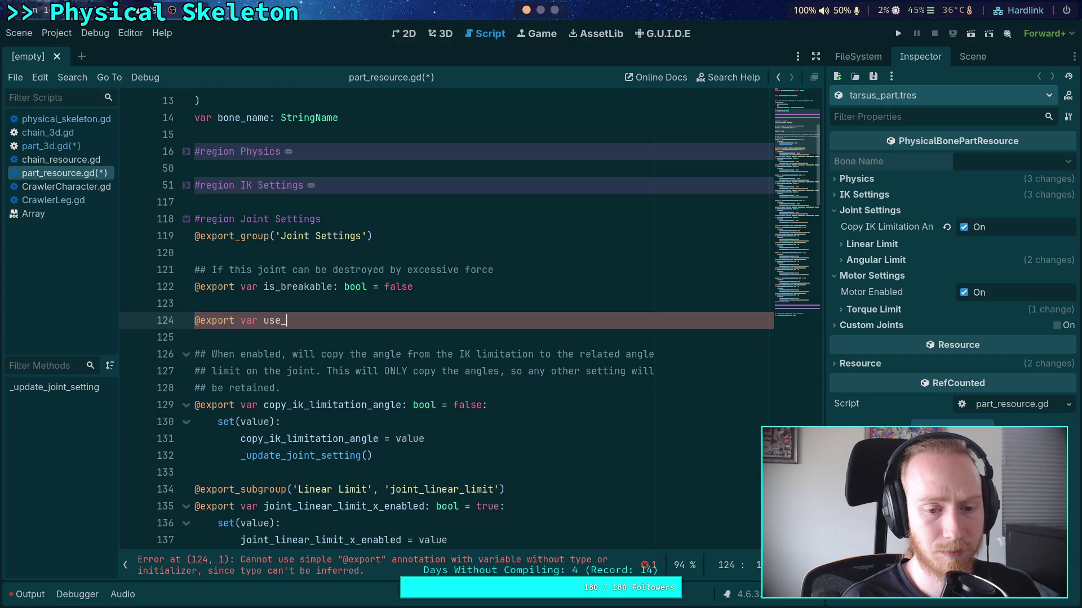
text(break)
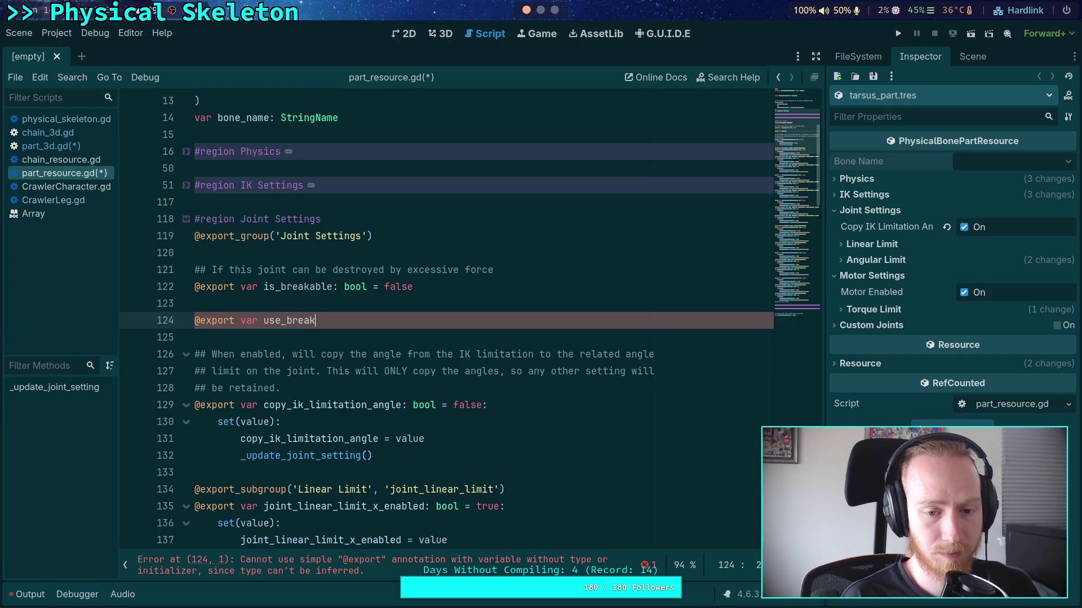
text(able_signal: )
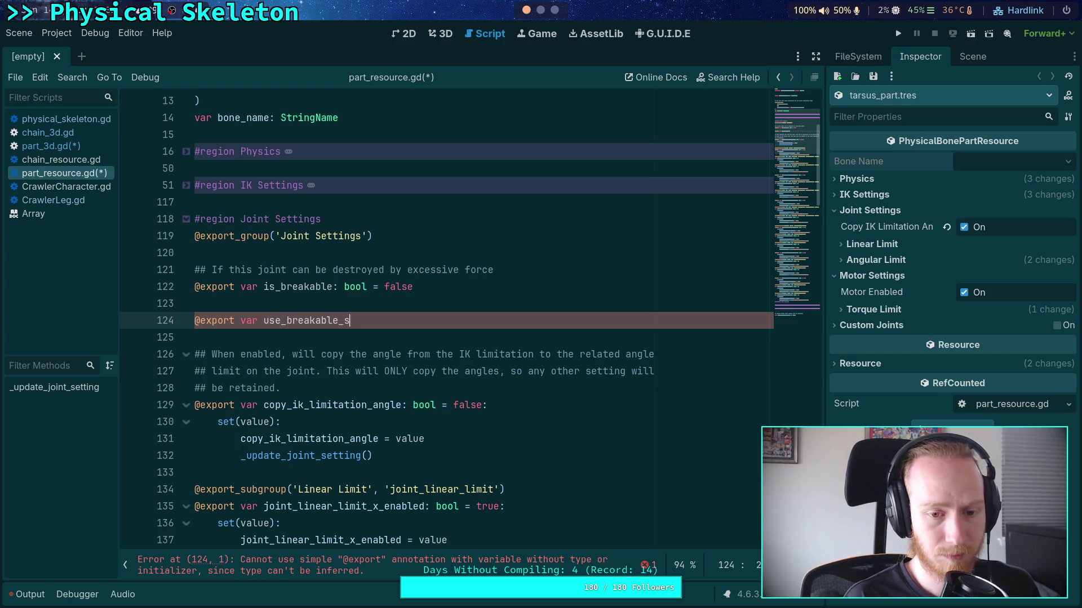
text(bool = false)
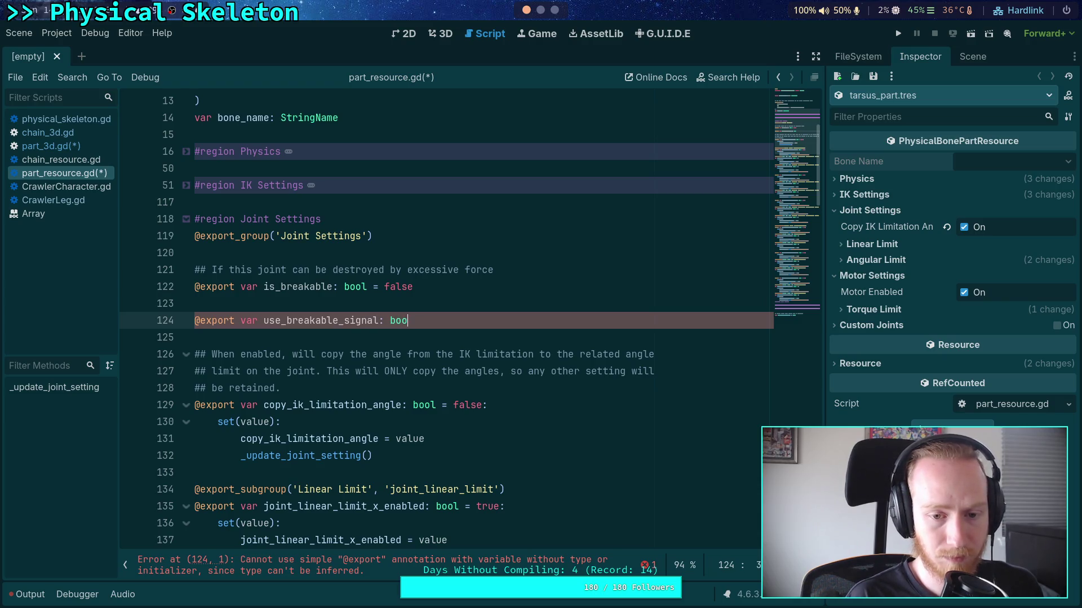
Step: Comment use_breakable_signal: the part emits a signal when a joint's `break_force` is exceeded
click(195, 303)
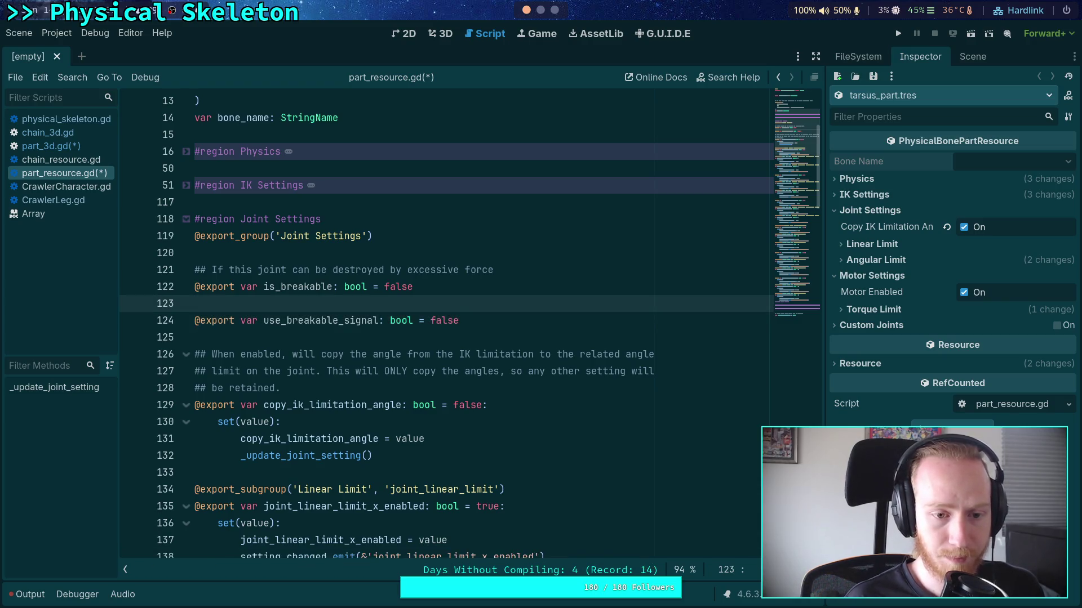
key(Return)
text(## )
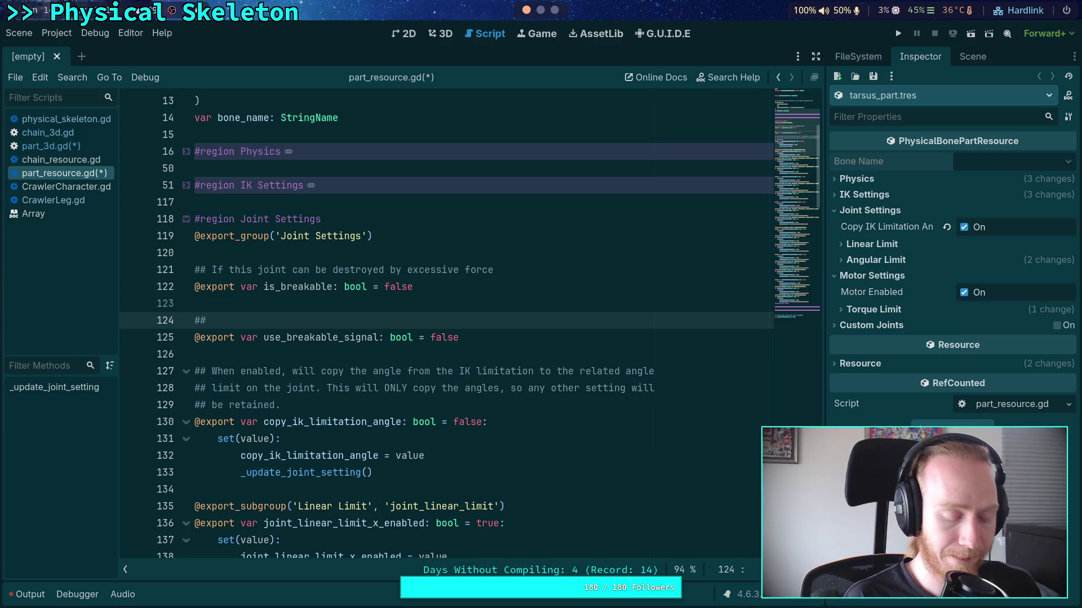
text(When enabled, th)
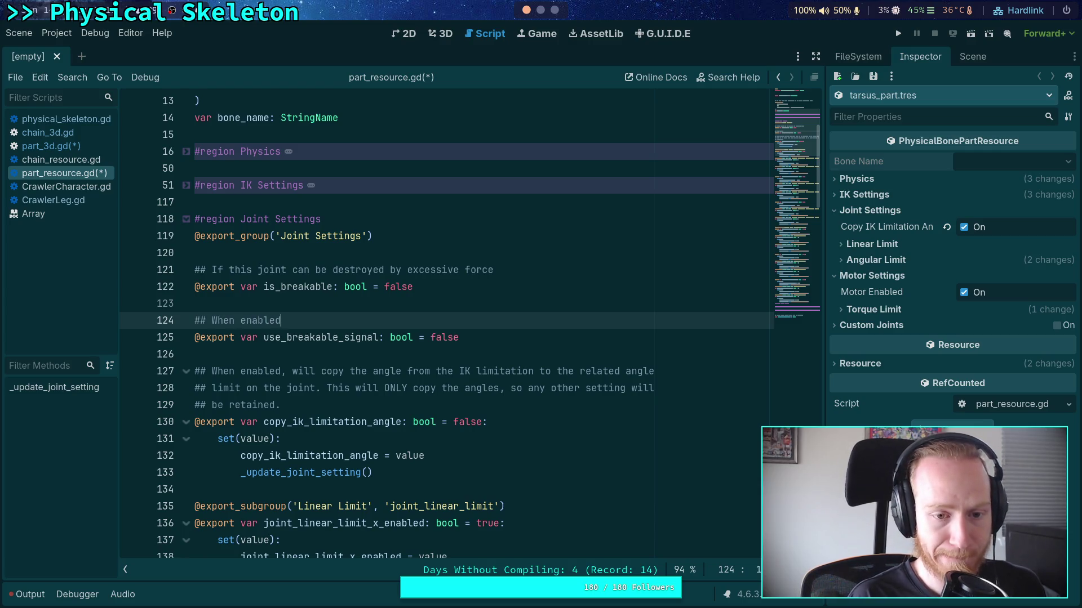
text(e part )
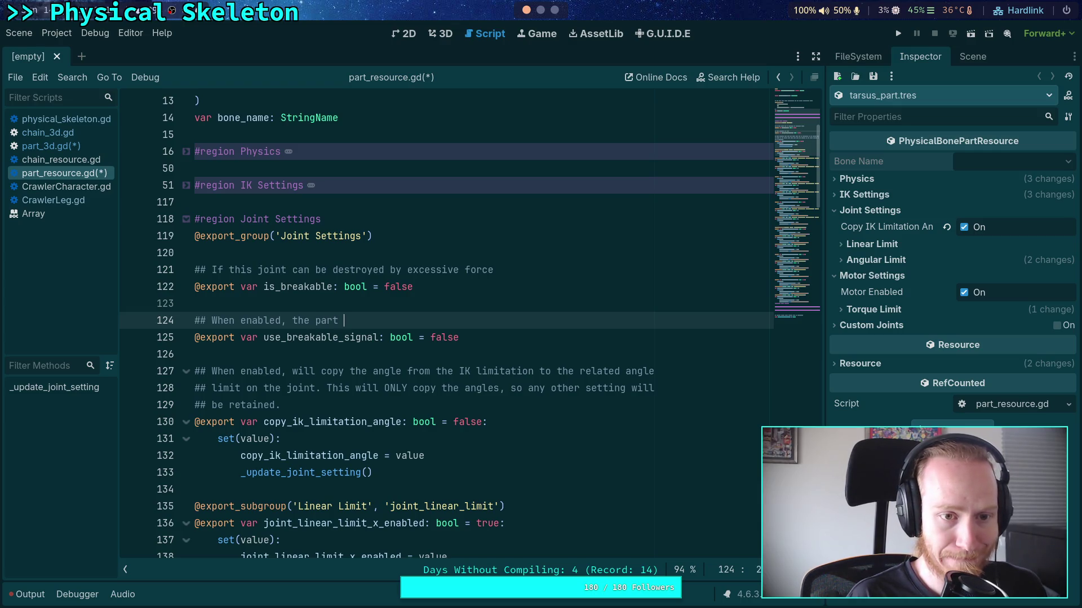
text(will )
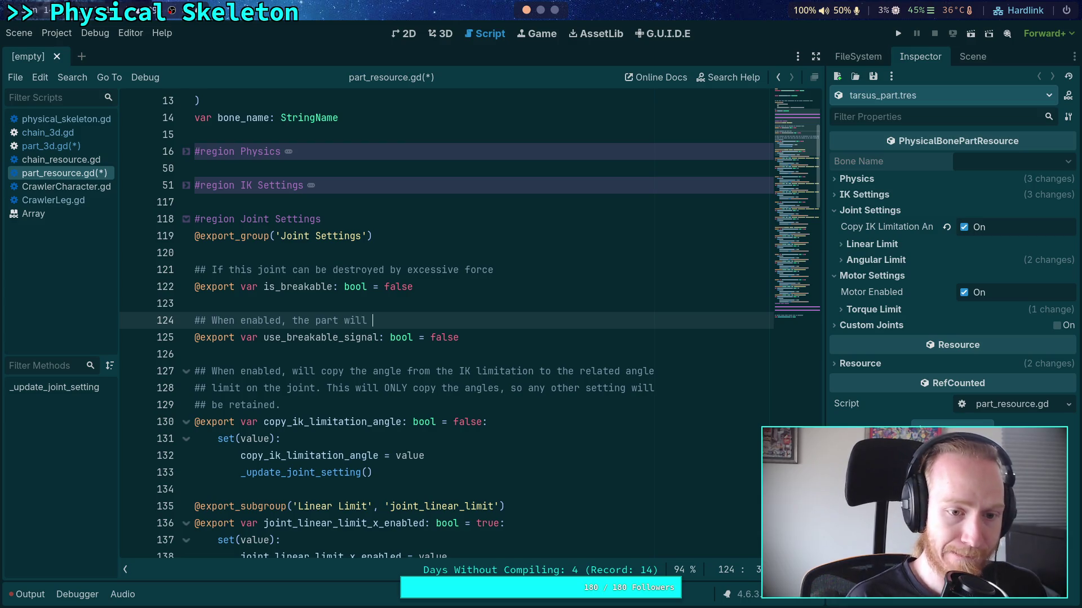
text(emit a signal)
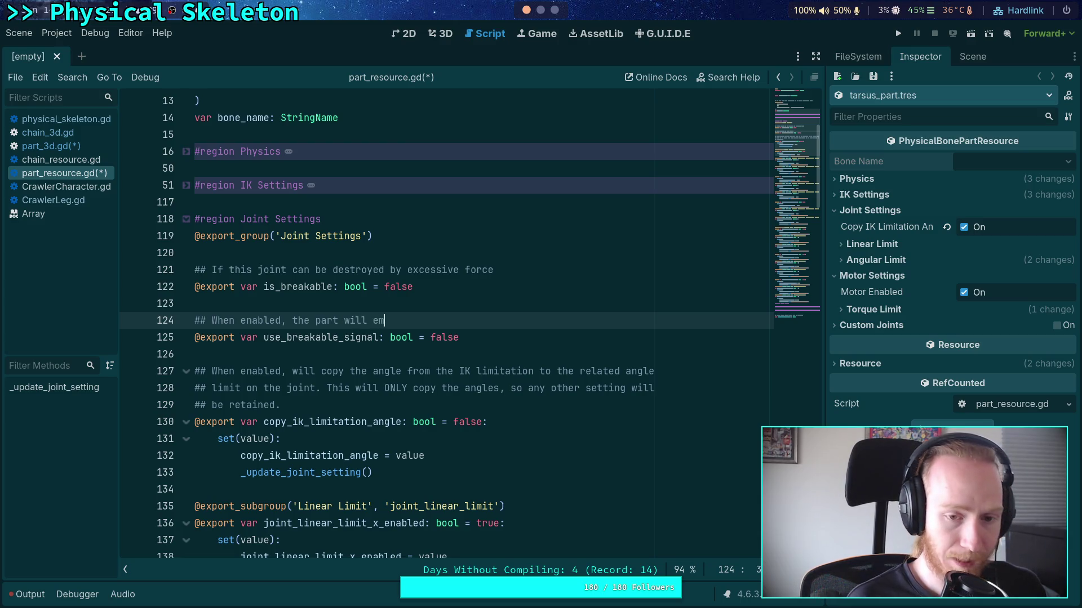
text( when the )
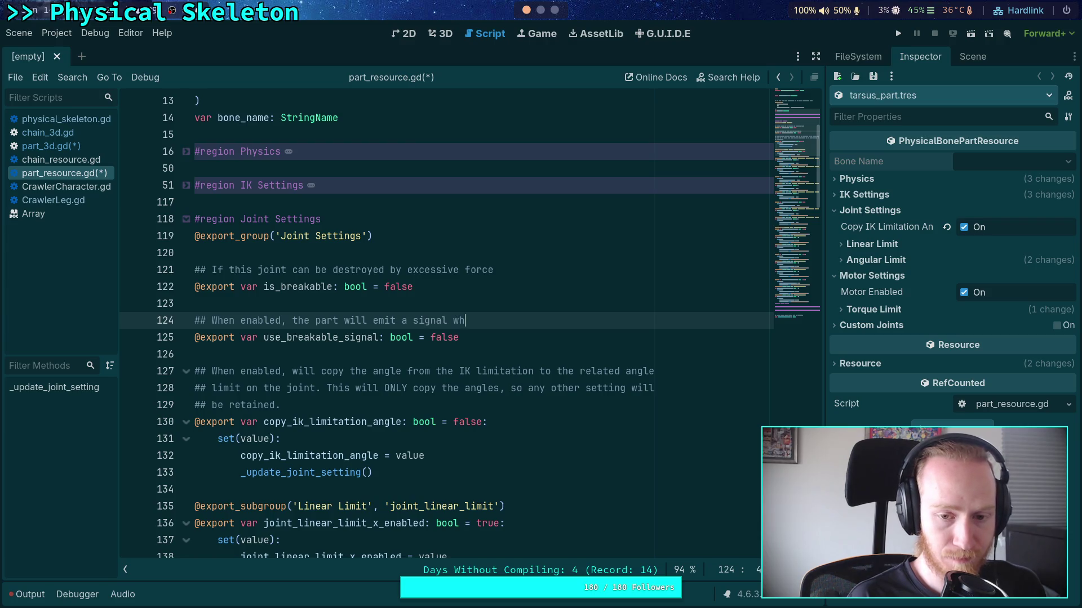
text(joint)
key(ctrl+BackSpace)
key(ctrl+BackSpace)
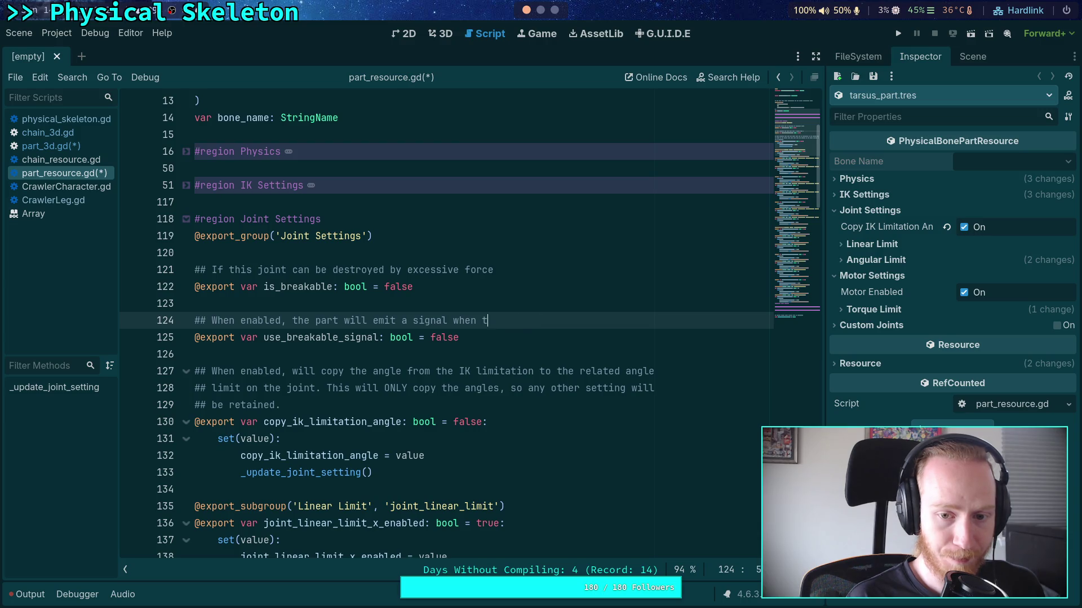
text(a joint)
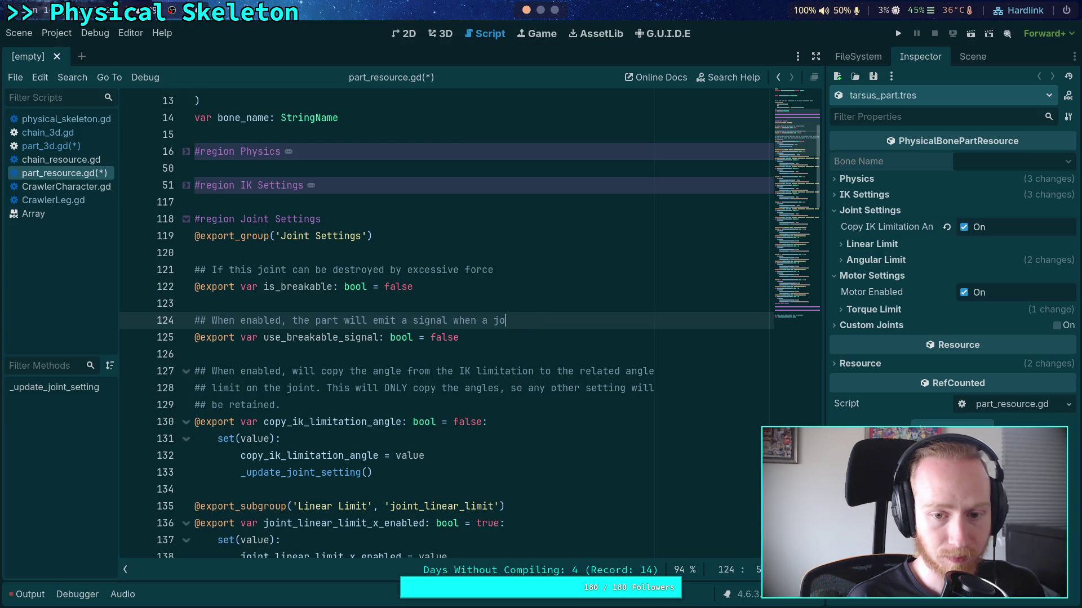
text('s force )
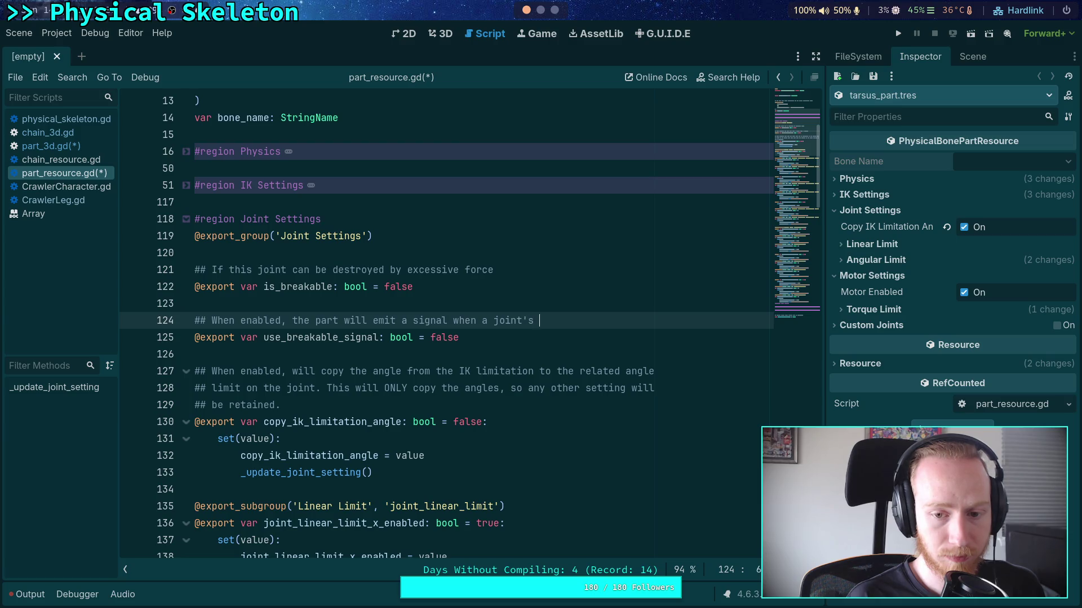
text(is exceeded)
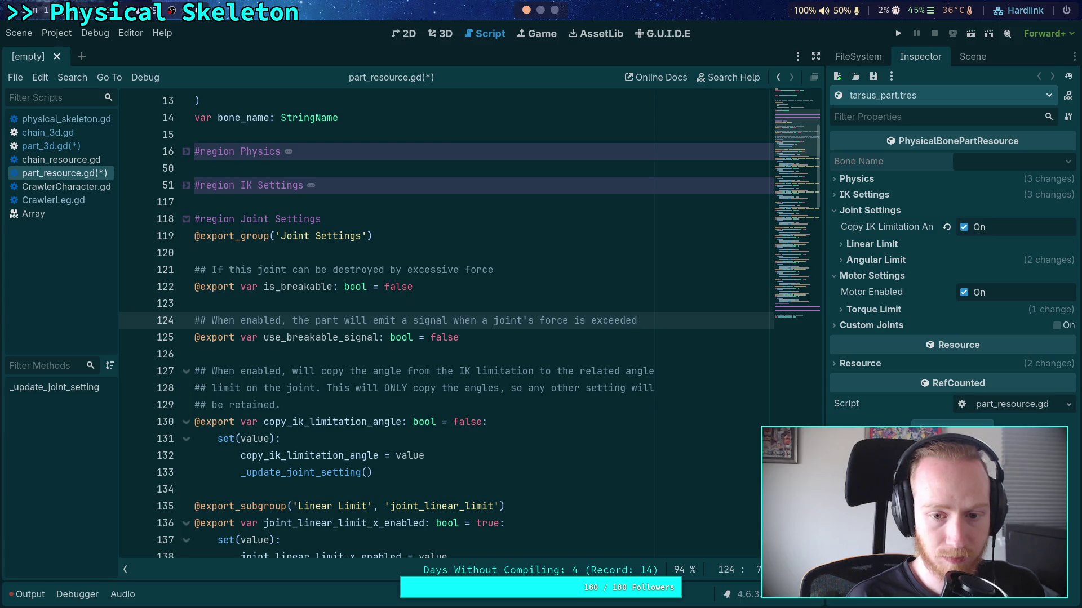
click(533, 320)
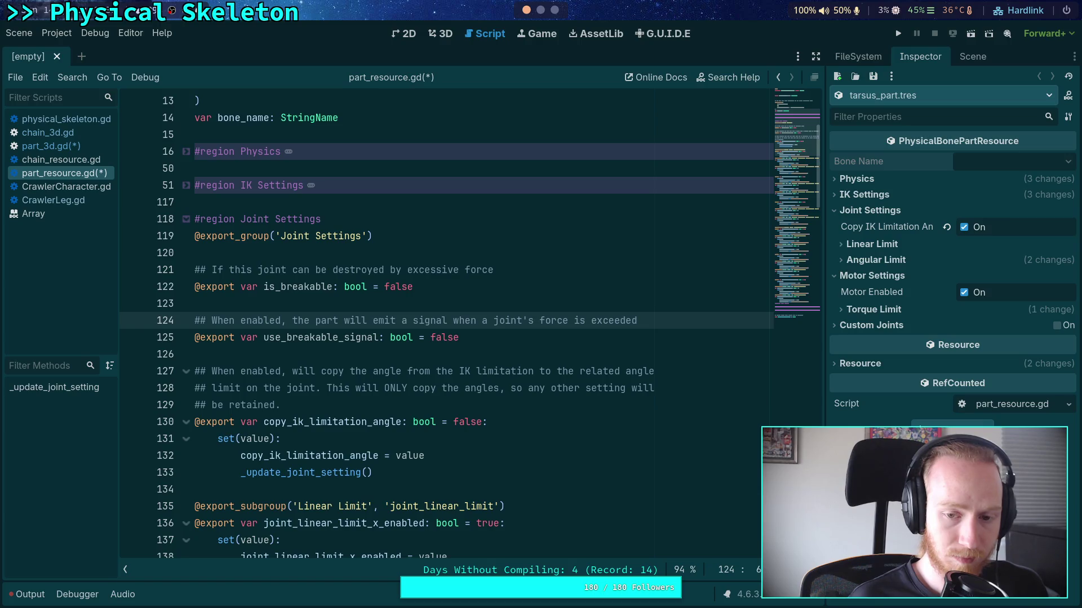
text(`)
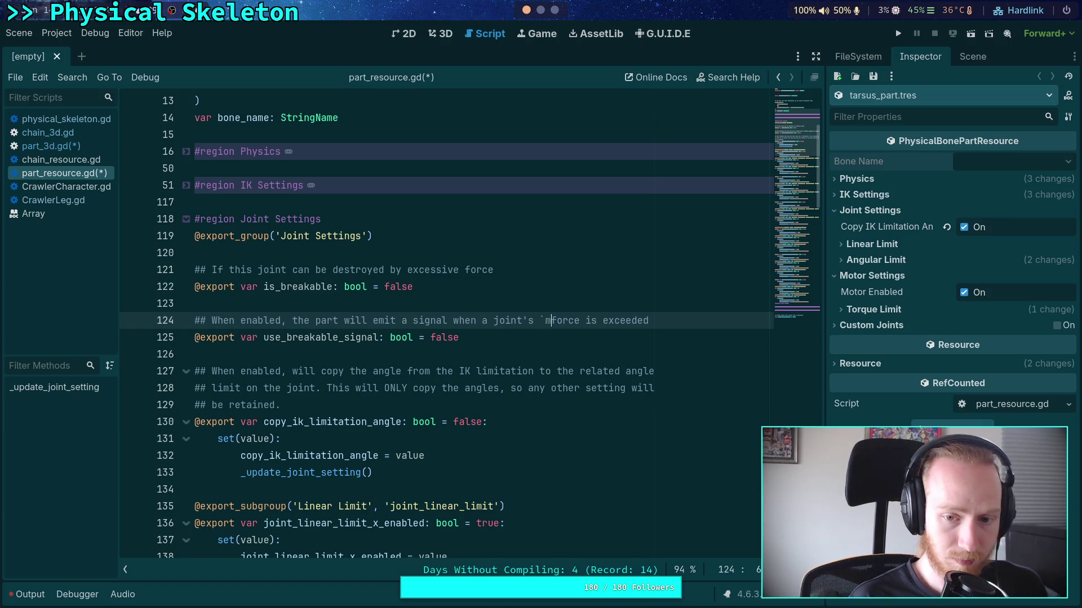
text(break_)
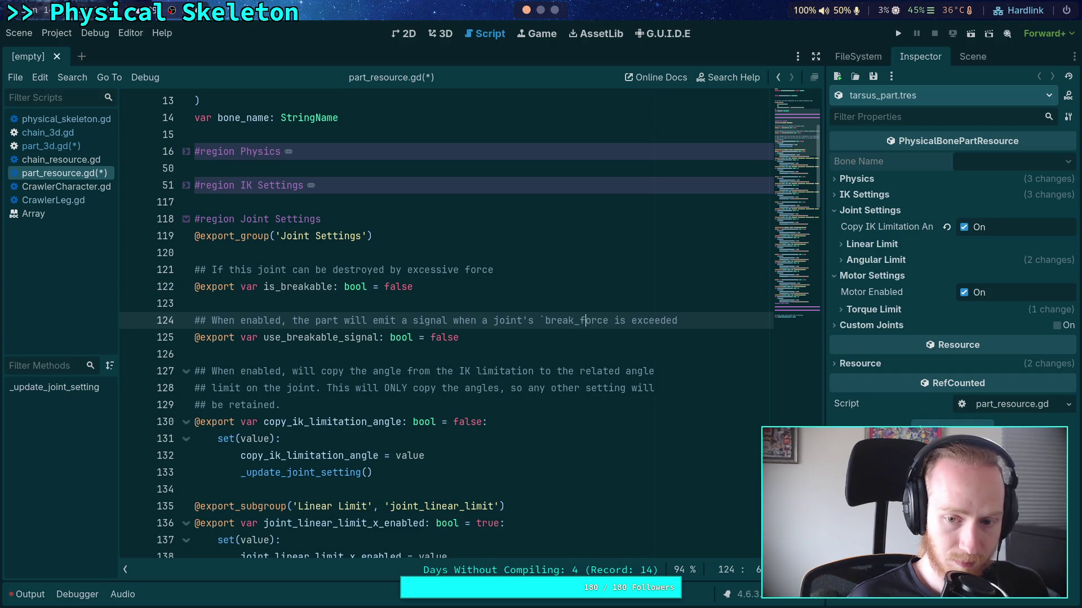
key(Right)
key(Right)
text(`)
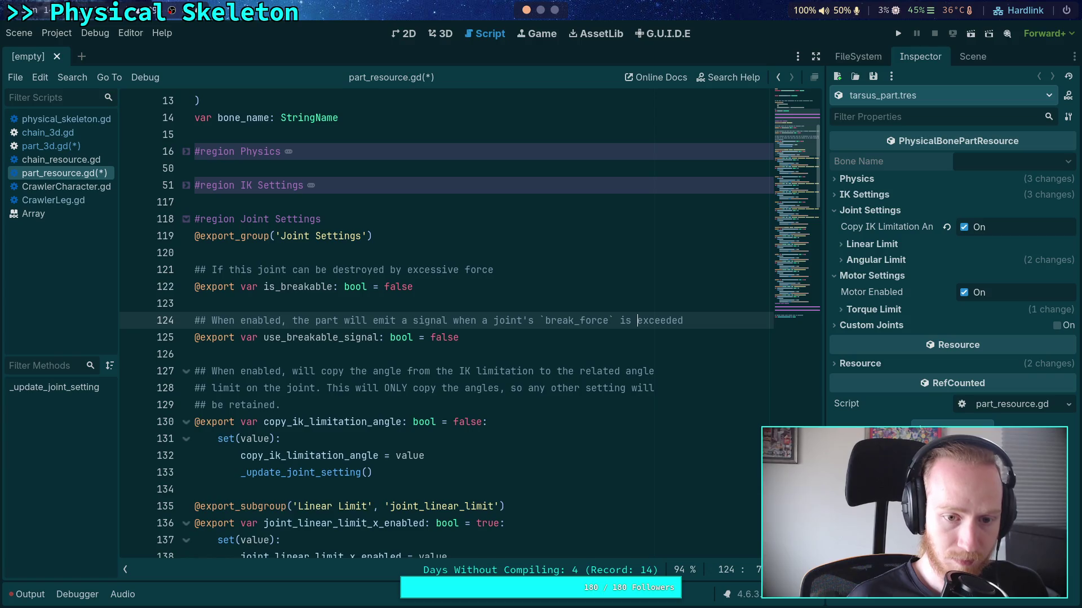
key(Return)
click(327, 253)
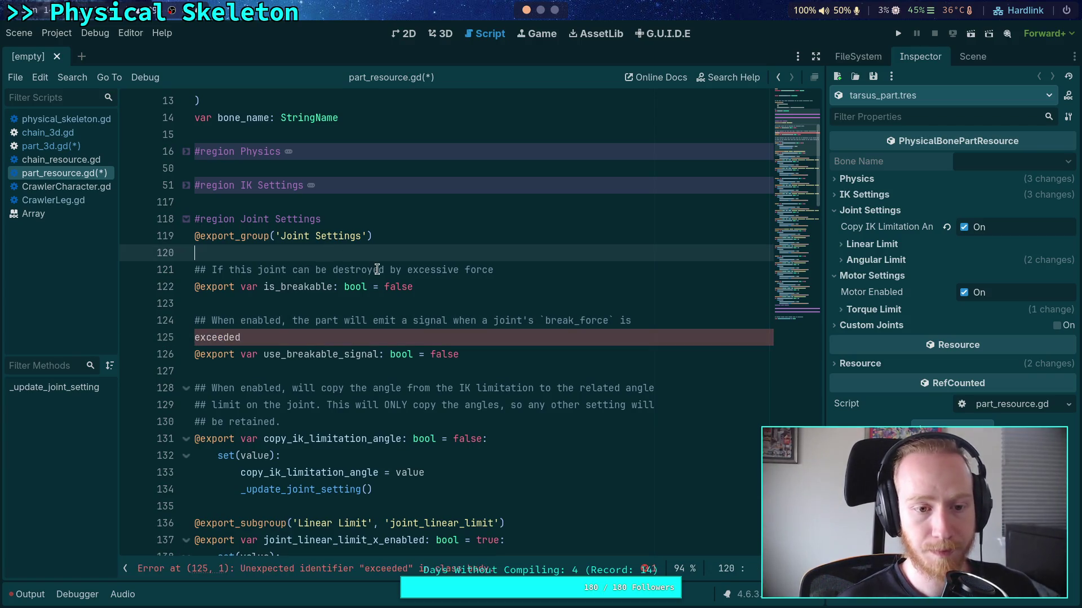
Step: Cut the breakable exports block, lines 120–127, out of Joint Settings
key(Return)
text(@)
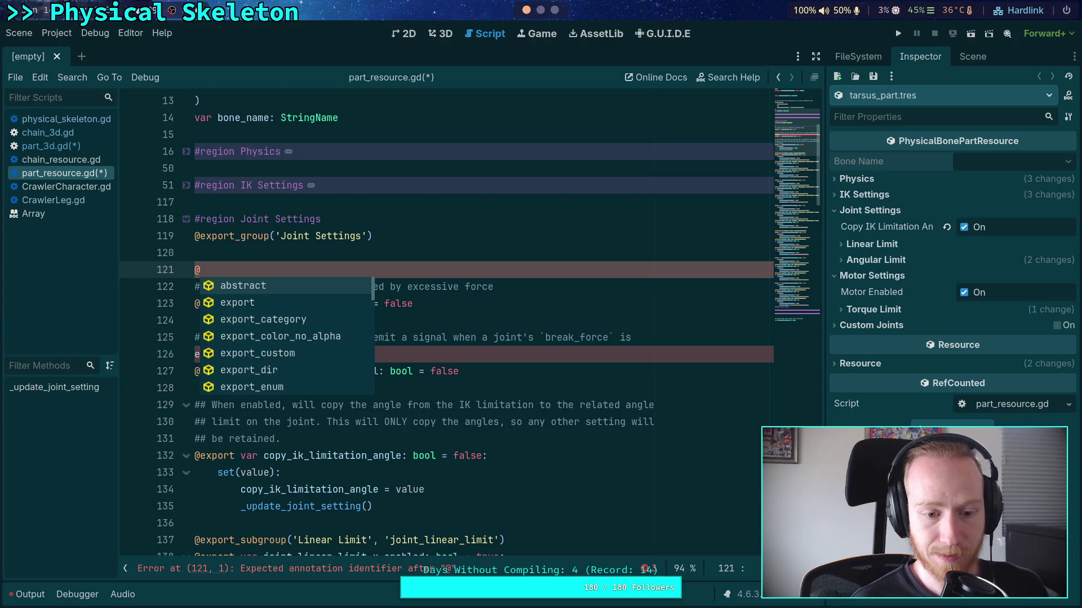
key(Escape)
drag(497, 371, 408, 259)
key(ctrl+c)
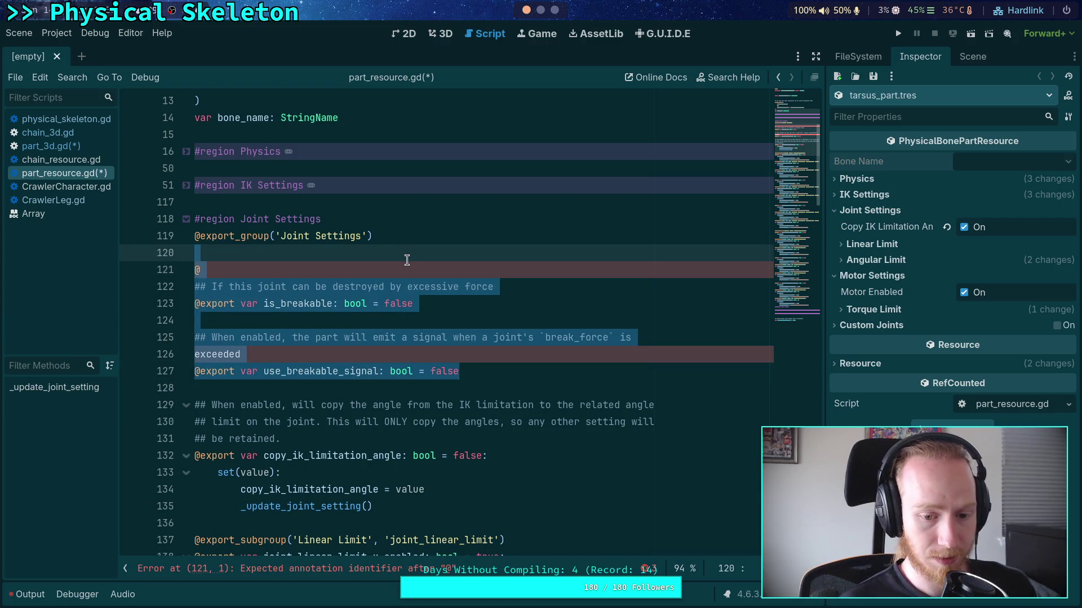
key(Delete)
Step: Paste the block after the copy_ik_limitation_angle setter and remove the stray annotation line
click(464, 402)
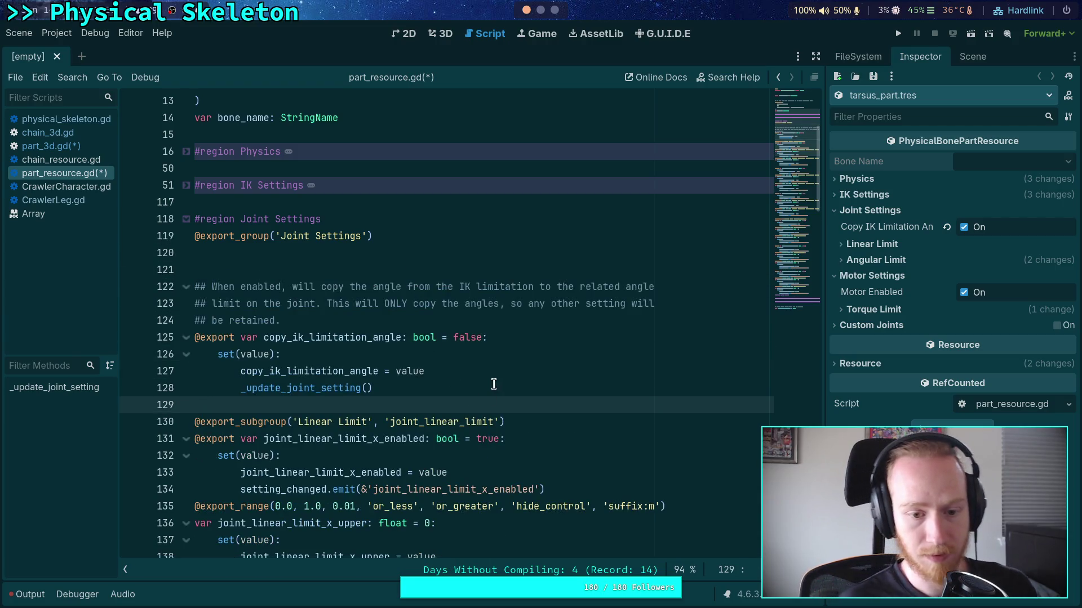
scroll(494, 384, down, 2)
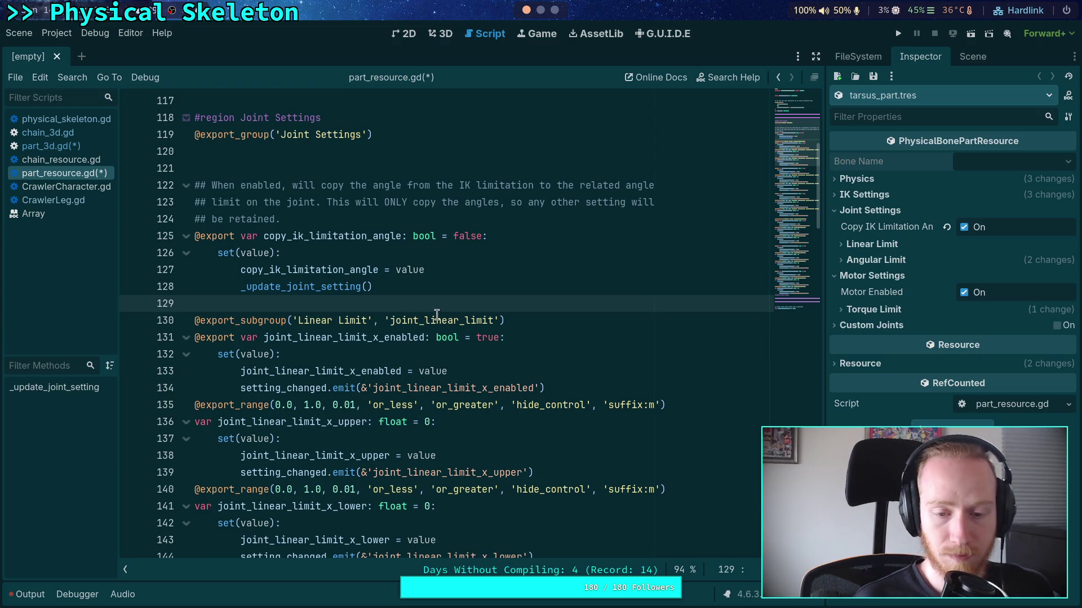
key(Return)
key(Return)
text(@)
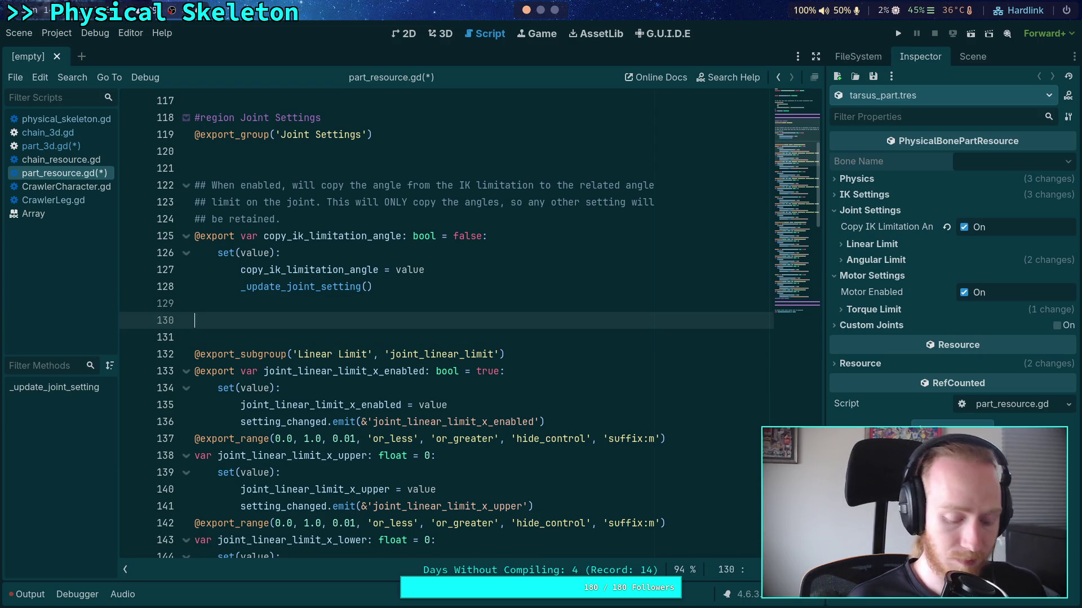
key(ctrl+v)
click(301, 342)
text(export-)
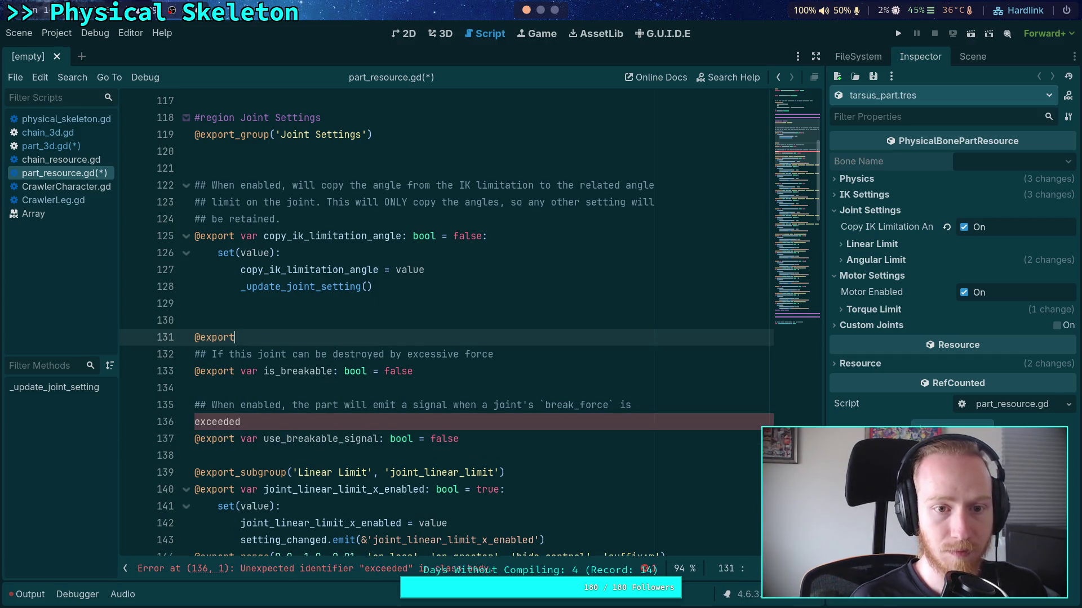
text(_su)
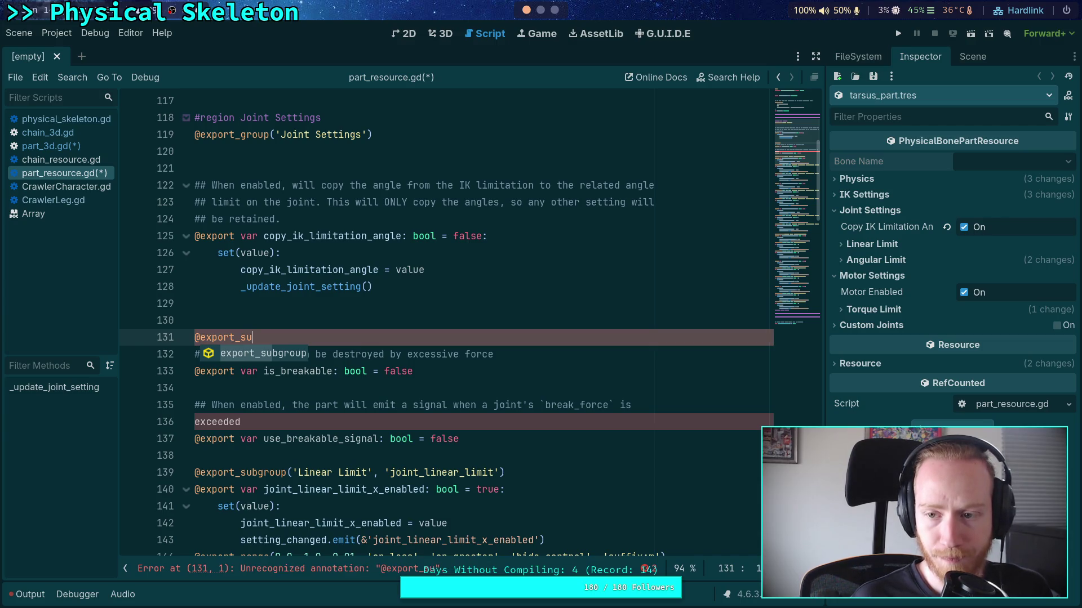
key(BackSpace)
key(BackSpace)
key(BackSpace)
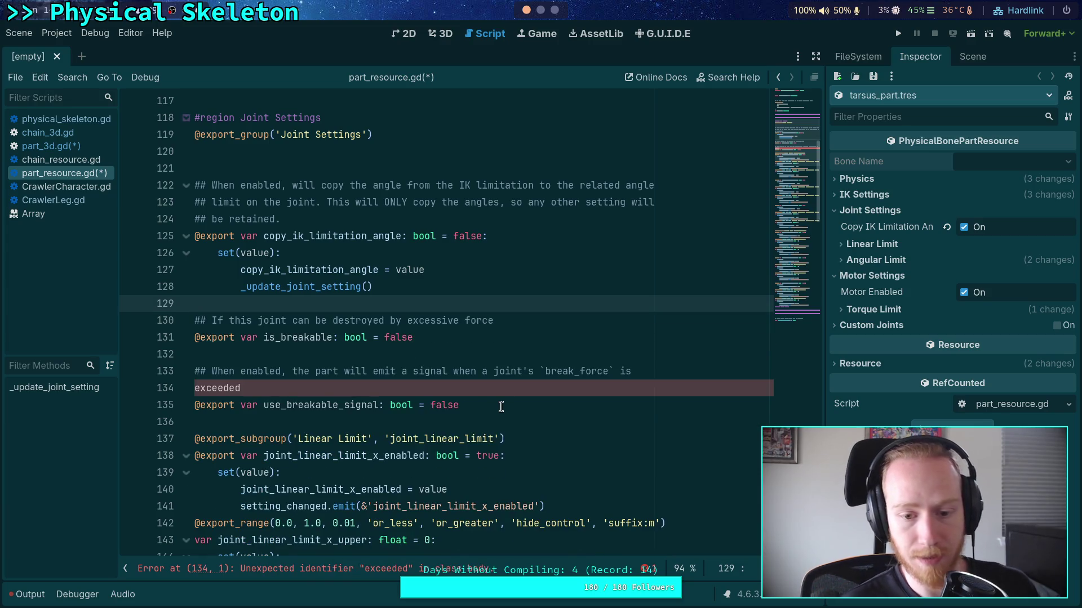
Step: Remove the breakable block again and fold every region with Ctrl+Alt+F
shift+click(500, 408)
key(BackSpace)
key(BackSpace)
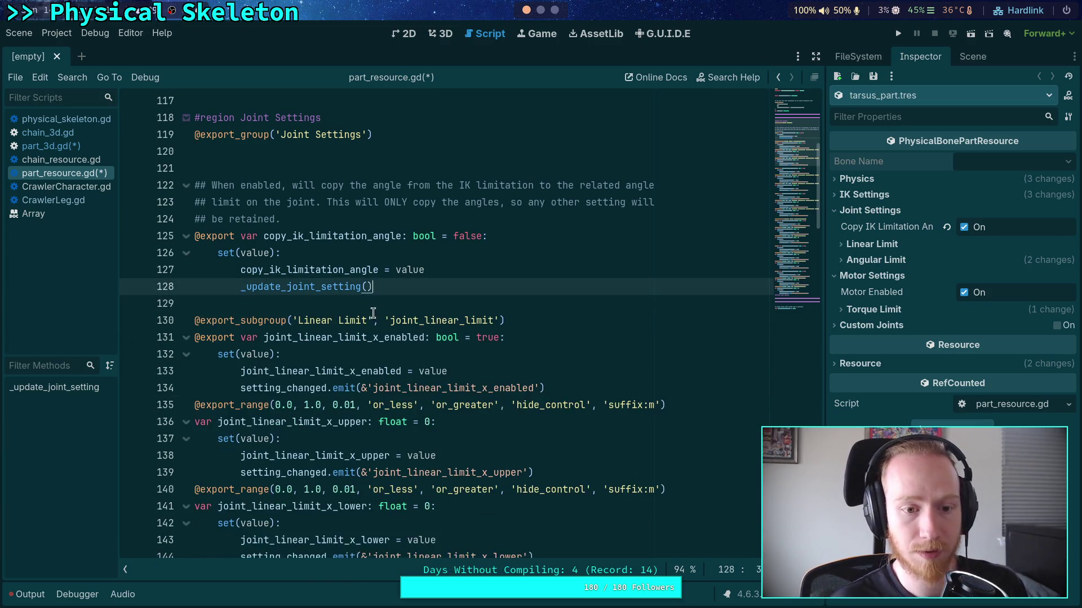
scroll(229, 255, up, 3)
click(230, 255)
key(ctrl+alt+f)
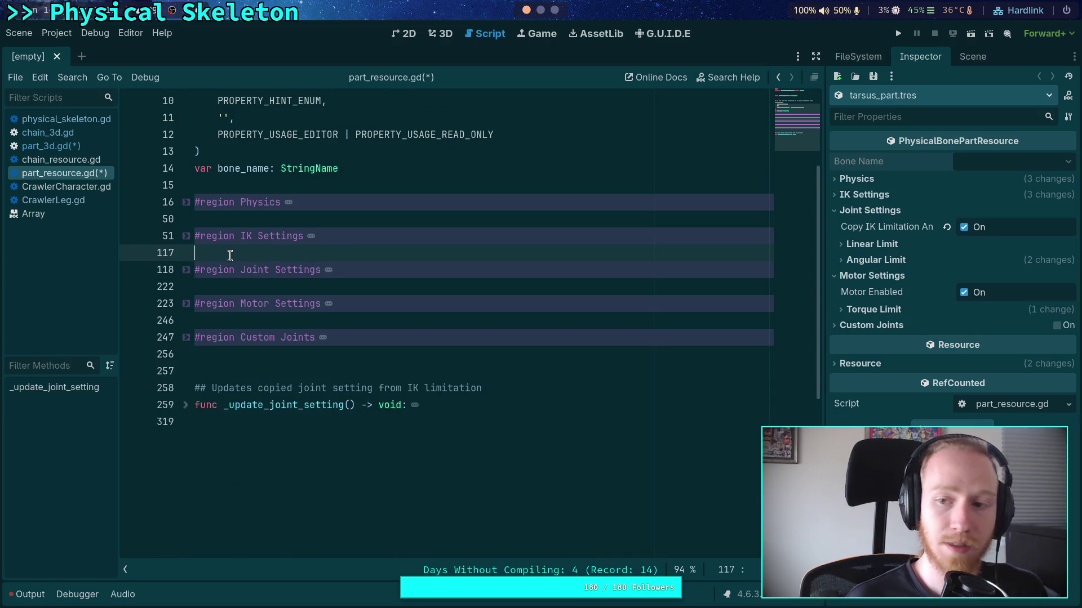
Step: Collapse the Joint Settings, Motor Settings and Physics property groups in the Inspector
click(842, 213)
click(843, 225)
click(854, 179)
click(858, 178)
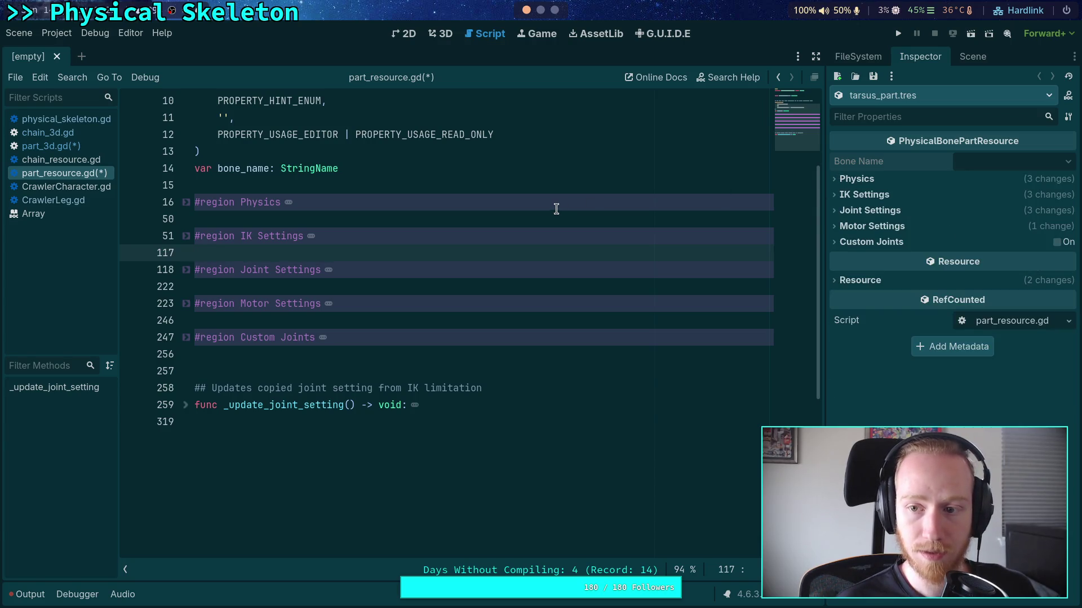
Step: After the Physics region, add '#region Breakable' with a closing end-region line
click(233, 219)
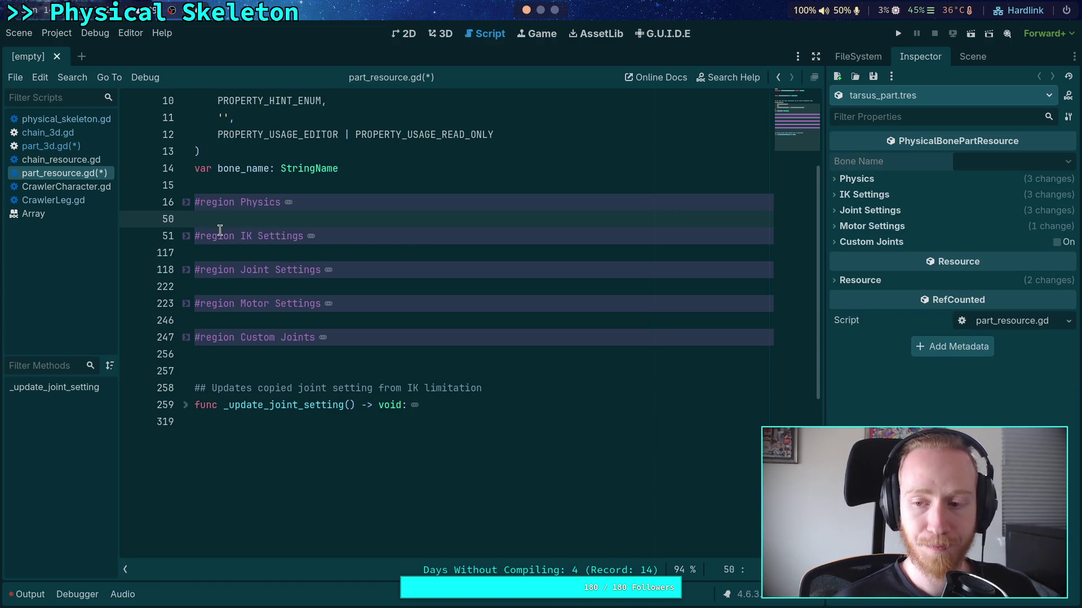
key(Return)
key(Return)
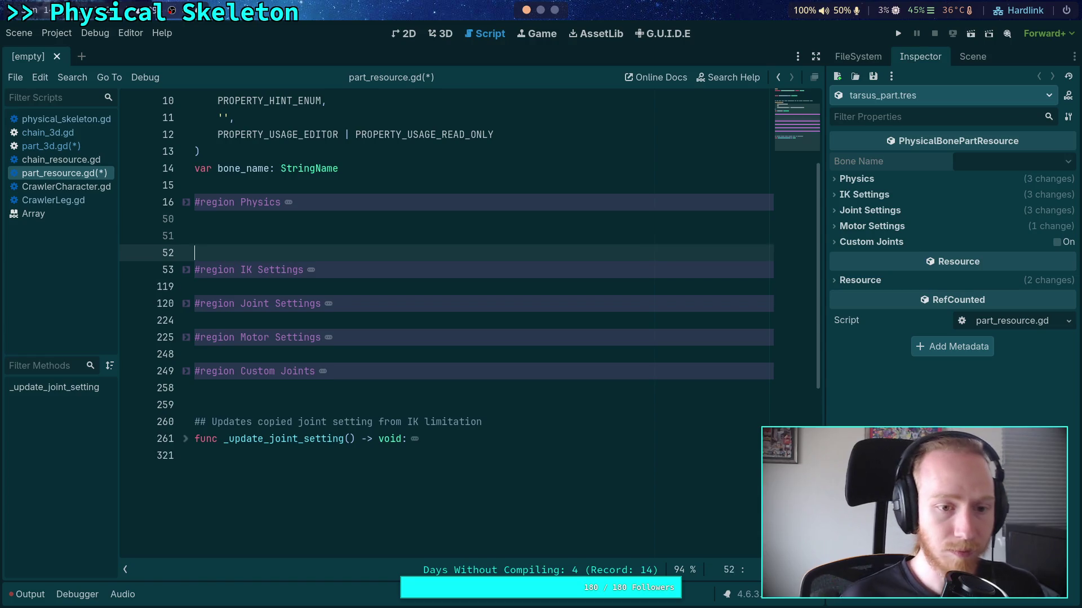
text(#region )
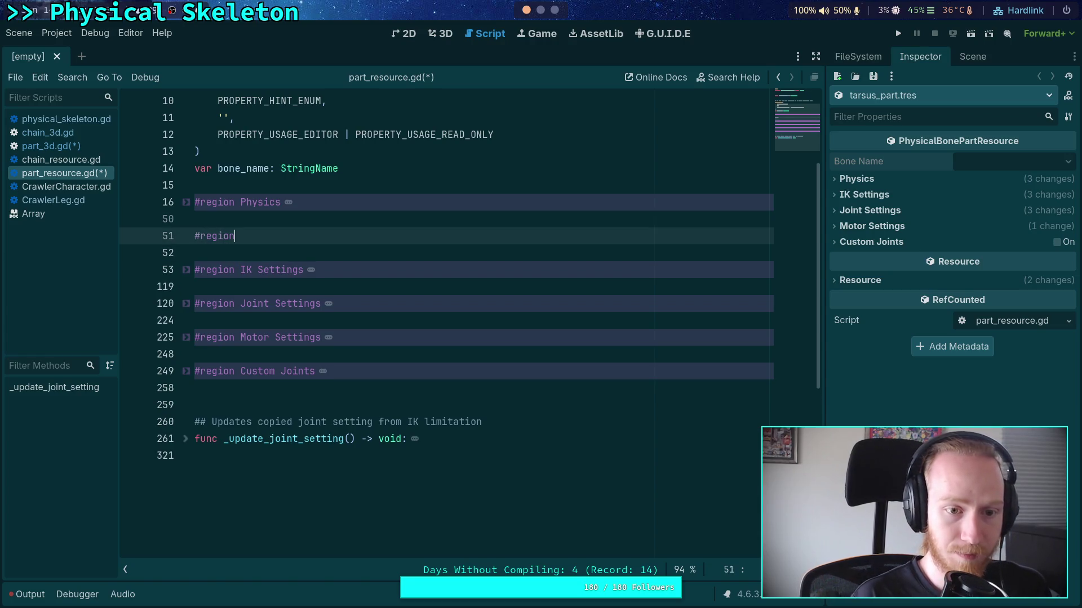
text(Break)
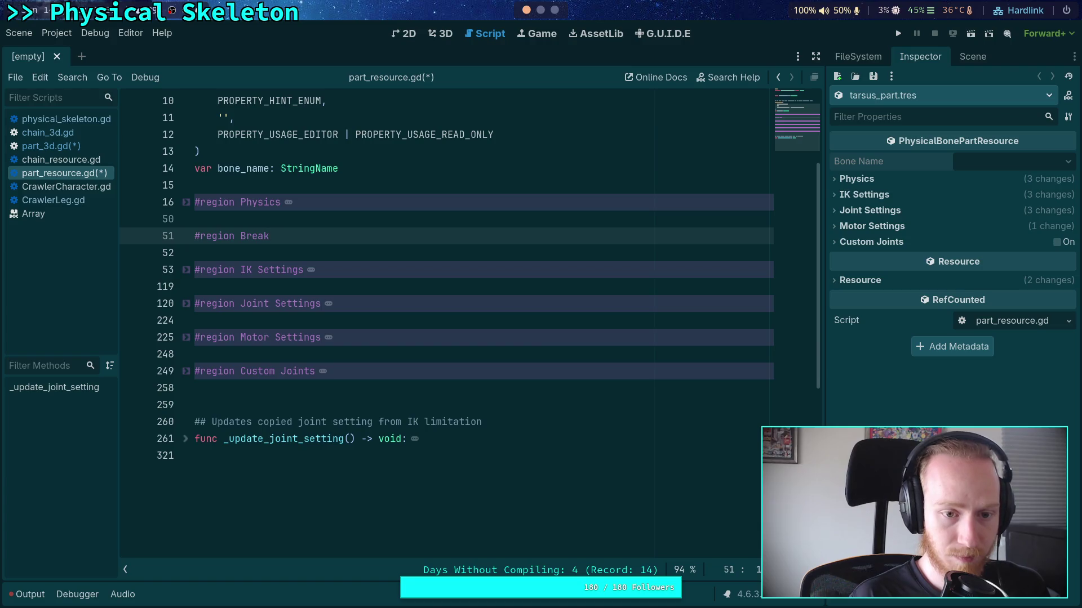
text(able)
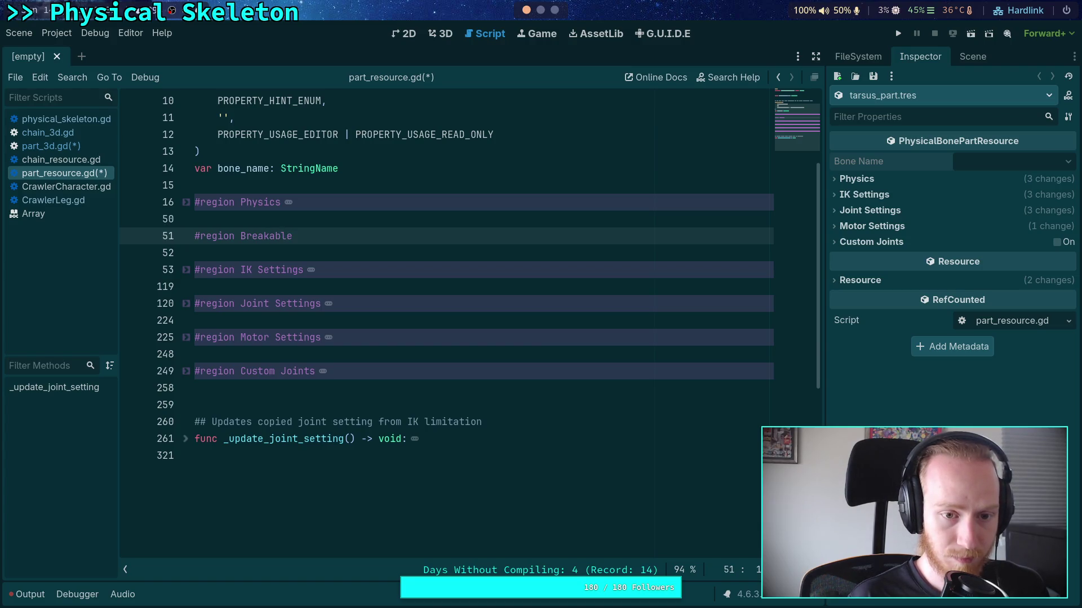
key(Return)
key(Return)
text(#end_)
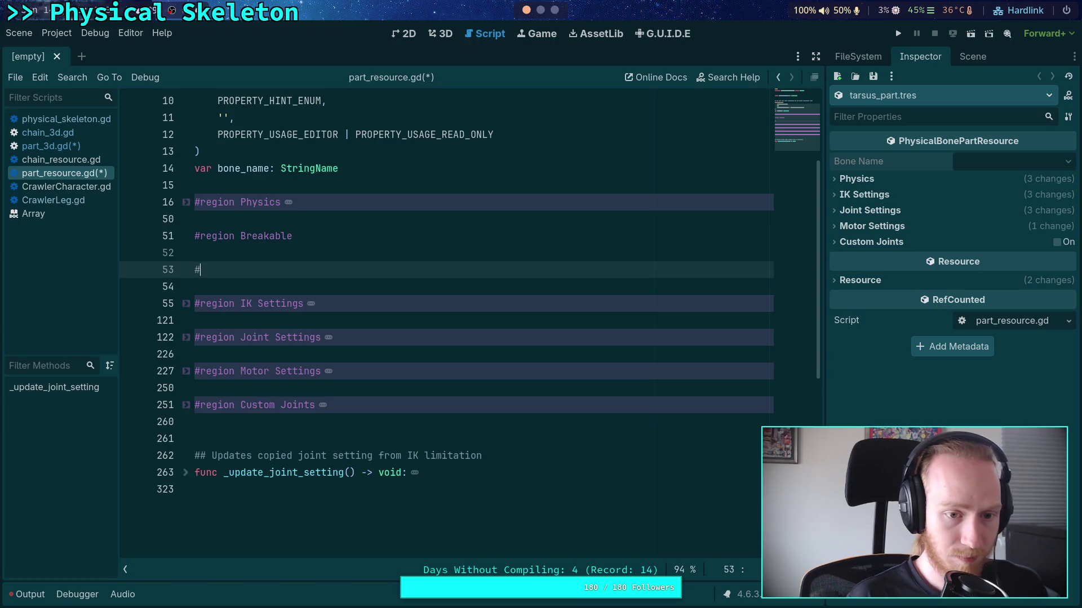
text(region)
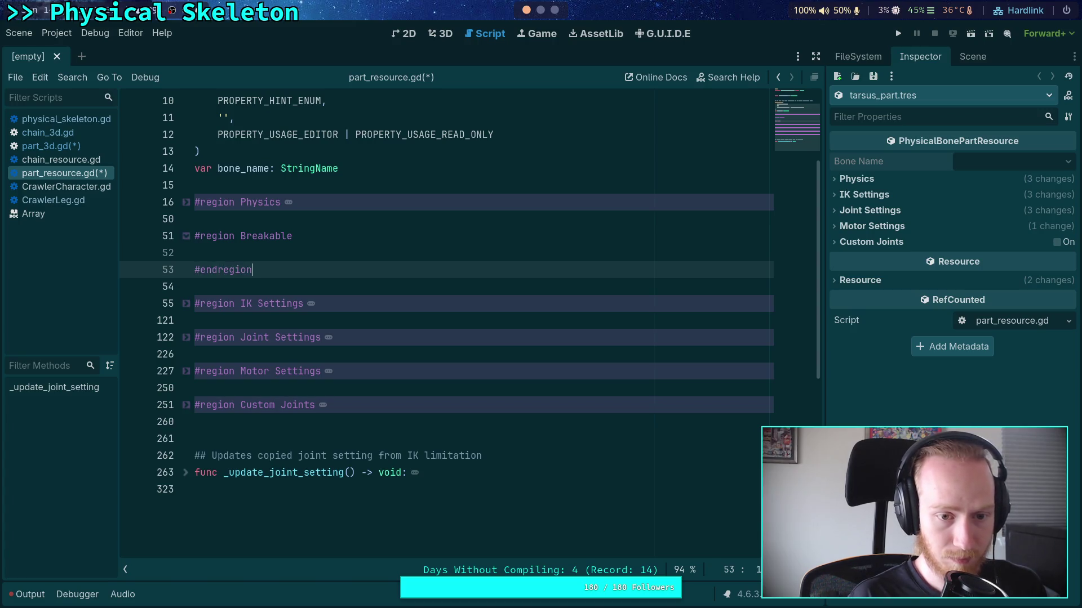
text(Breakable)
Step: Paste the is_breakable and use_breakable_signal block inside the Breakable region
click(253, 251)
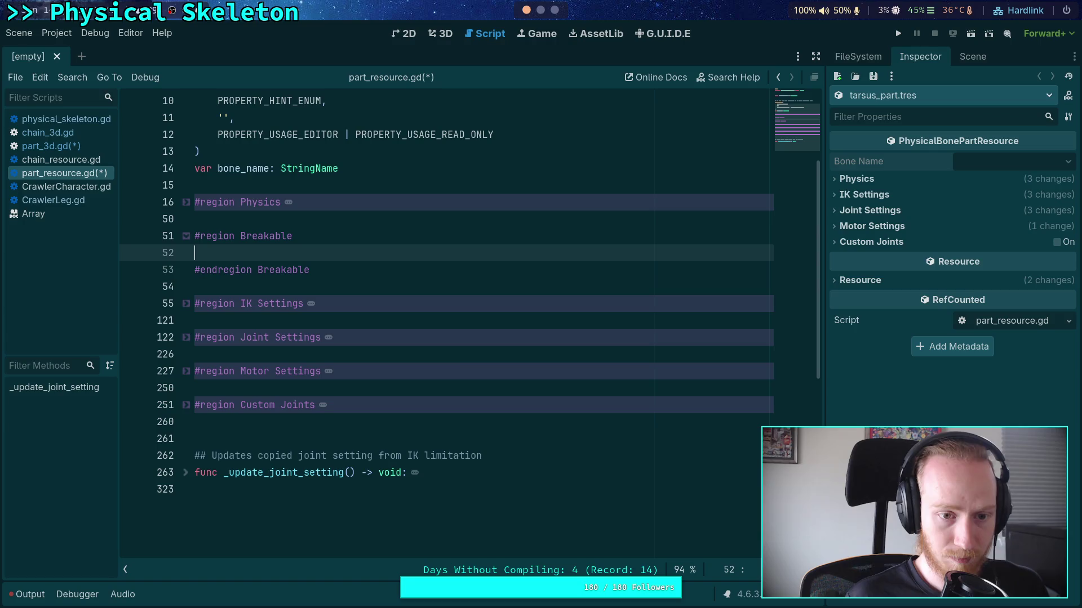
key(ctrl+v)
click(252, 251)
key(Return)
key(Up)
text(@export_sub)
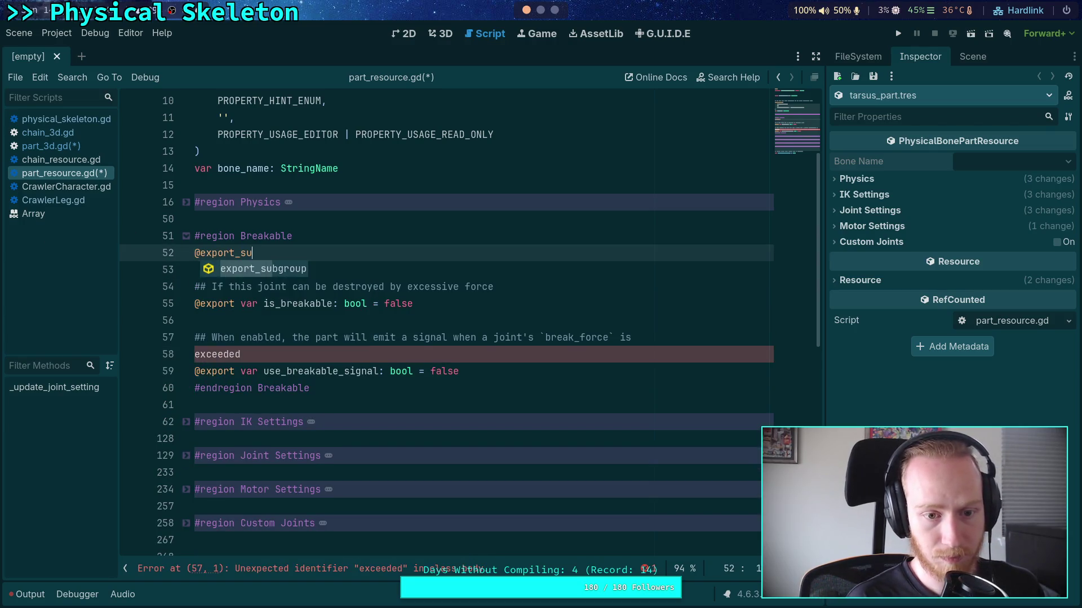
key(Return)
text('Breakable)
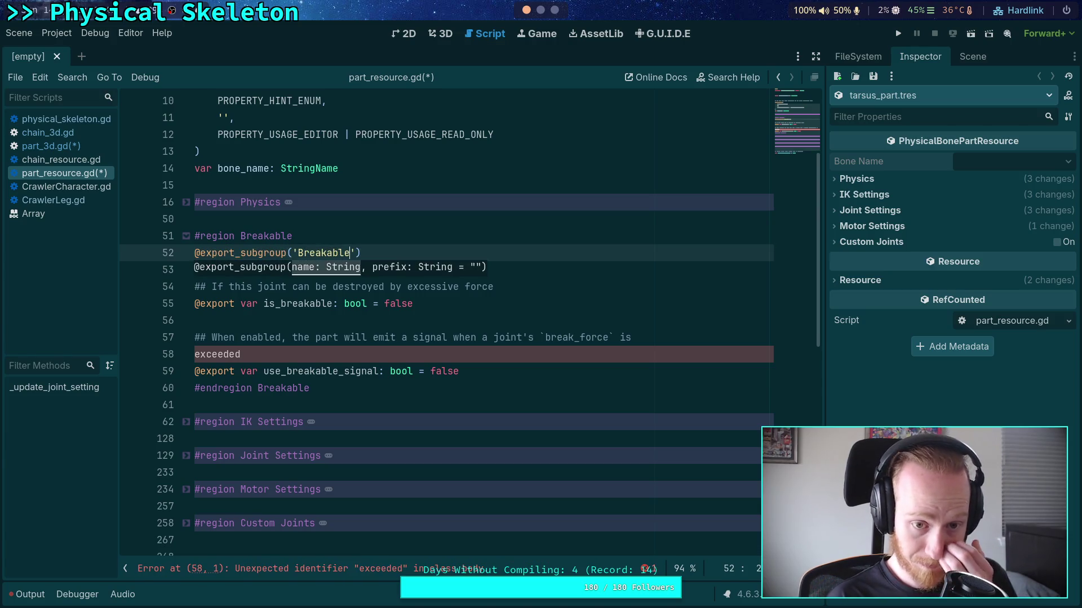
click(318, 326)
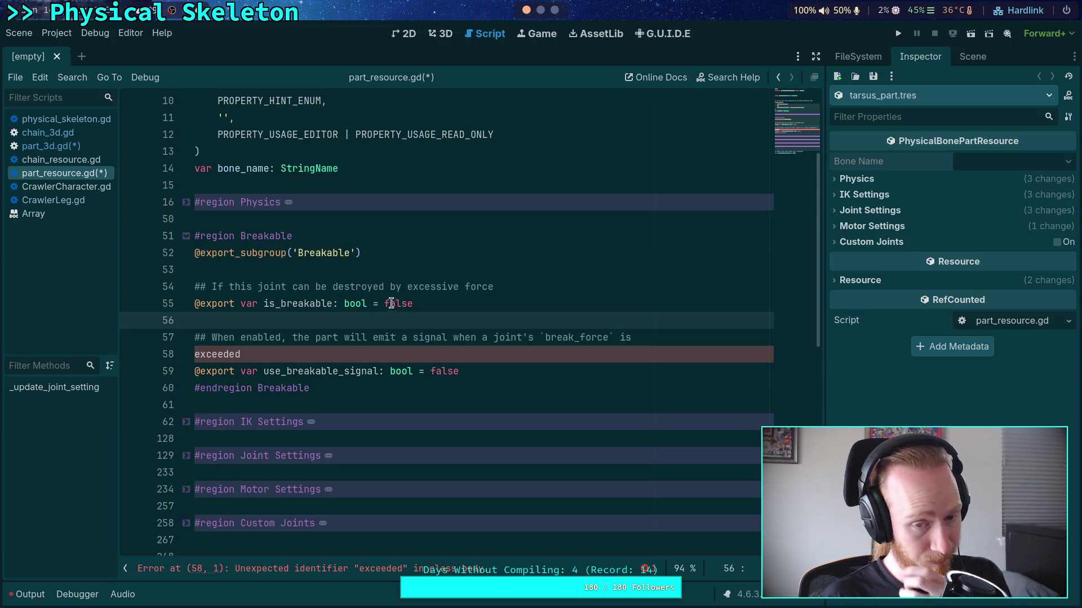
click(233, 303)
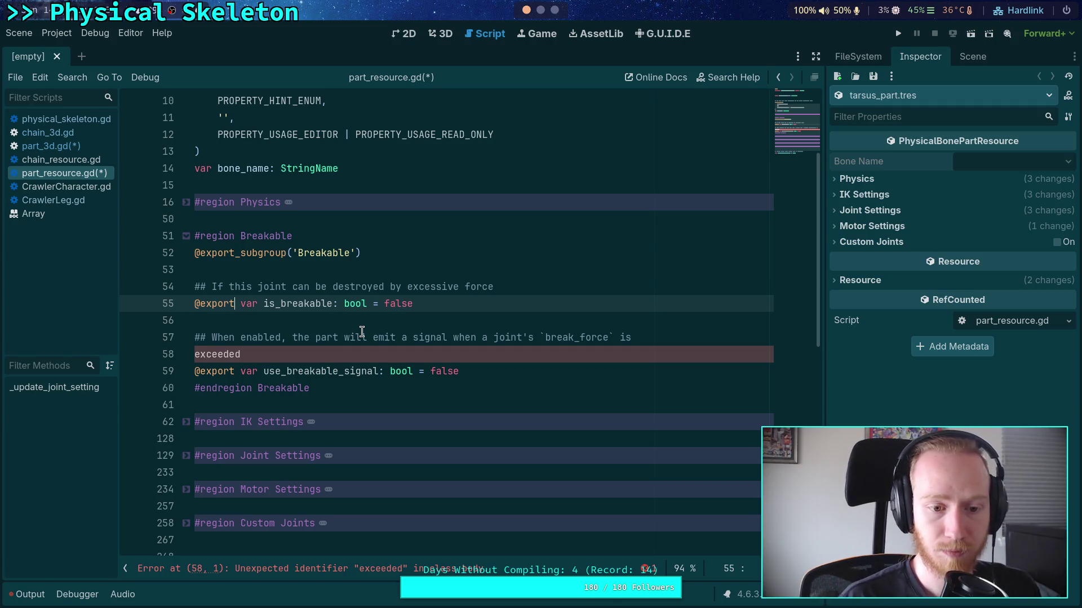
Step: Delete the stray 'exceeded' line and end the use_breakable_signal comment with 'reached'
click(173, 348)
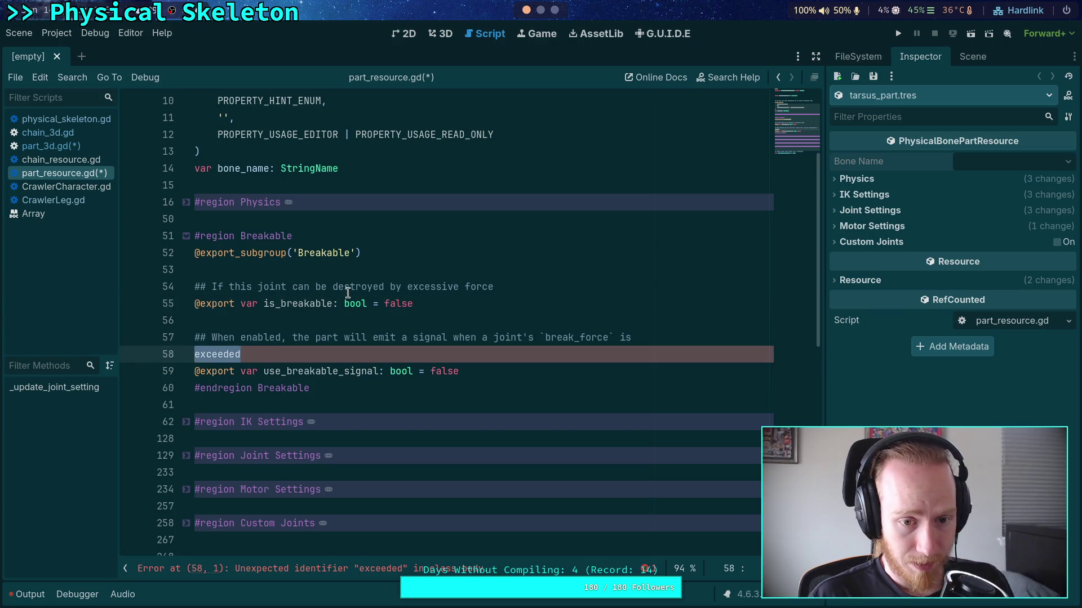
key(BackSpace)
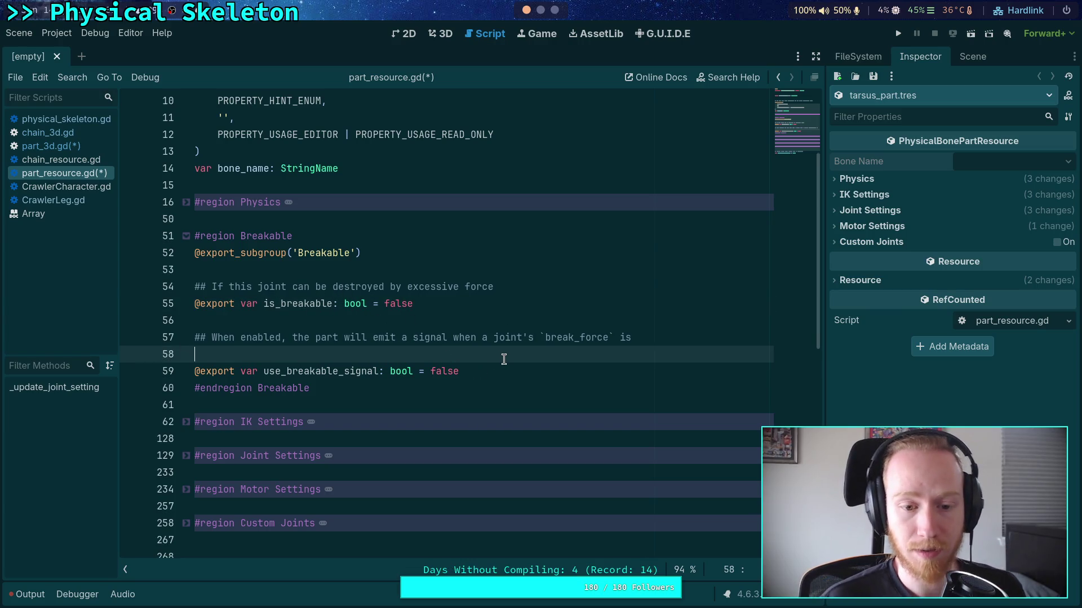
key(BackSpace)
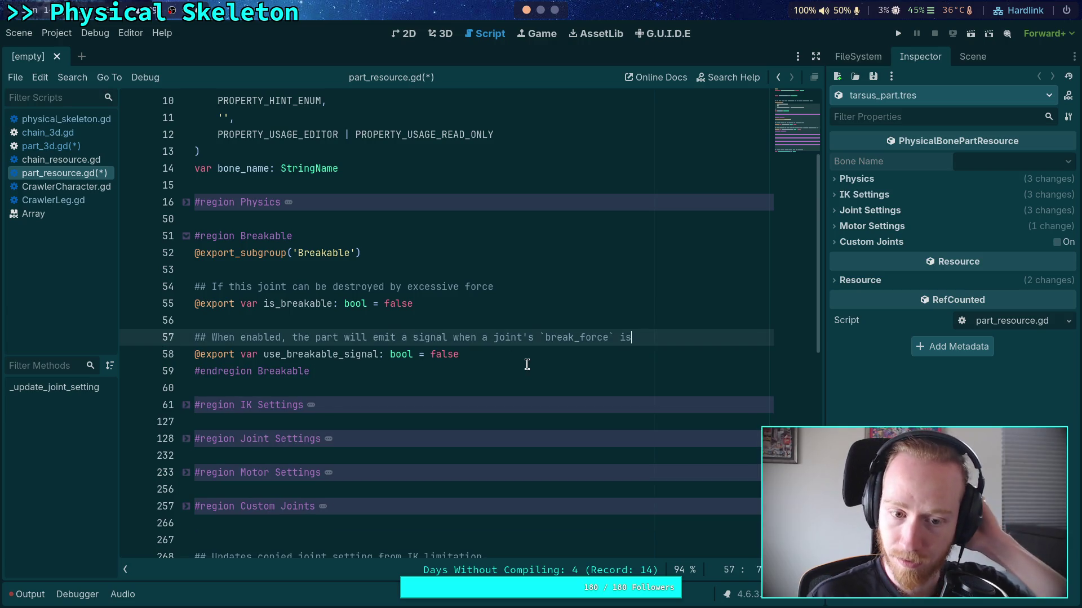
drag(287, 353, 342, 353)
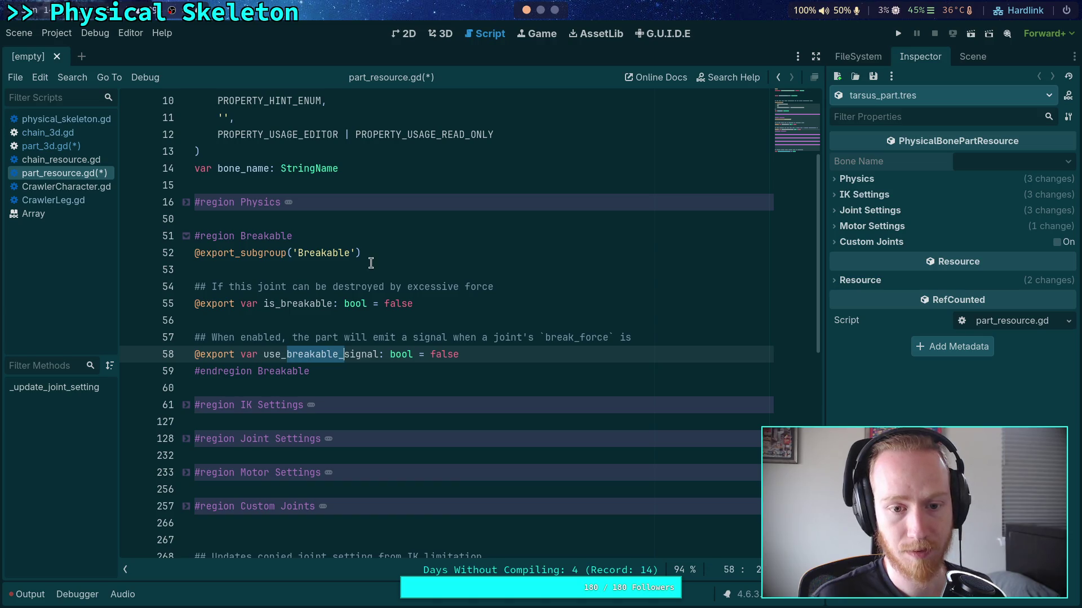
click(490, 356)
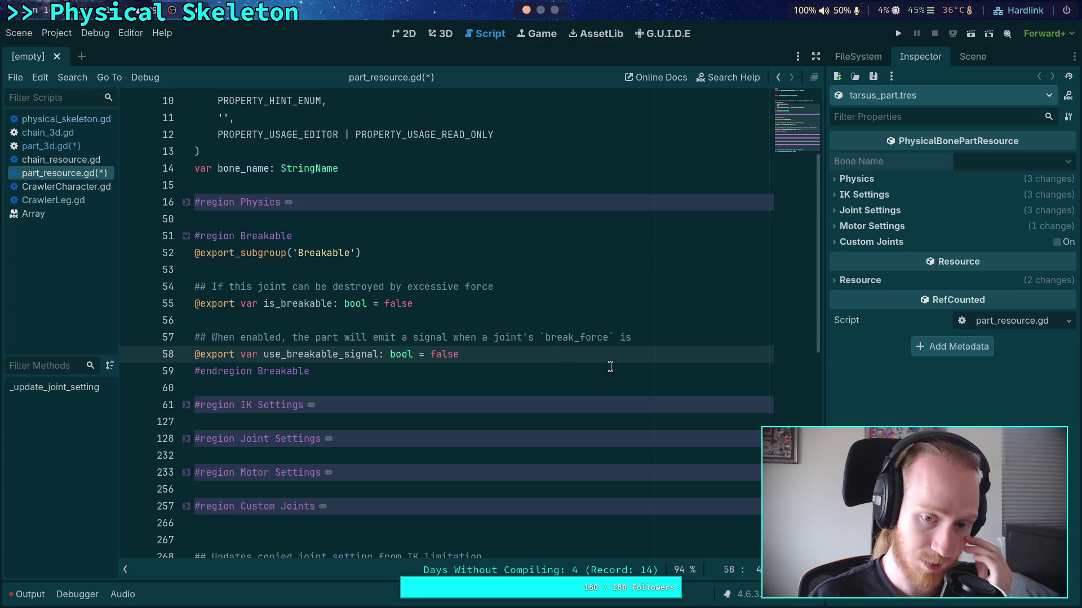
click(679, 343)
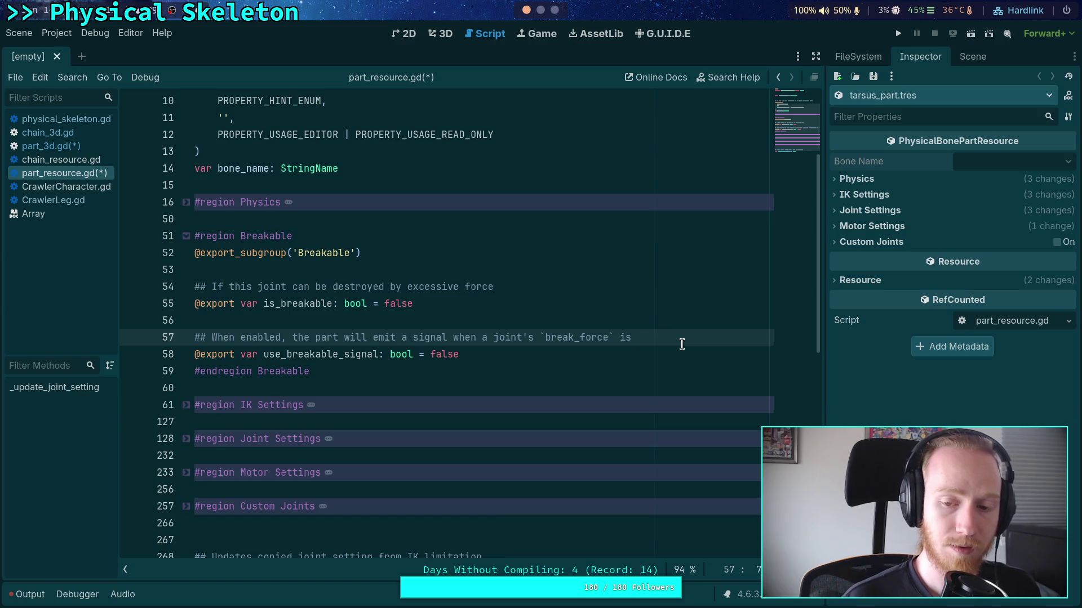
text(reached)
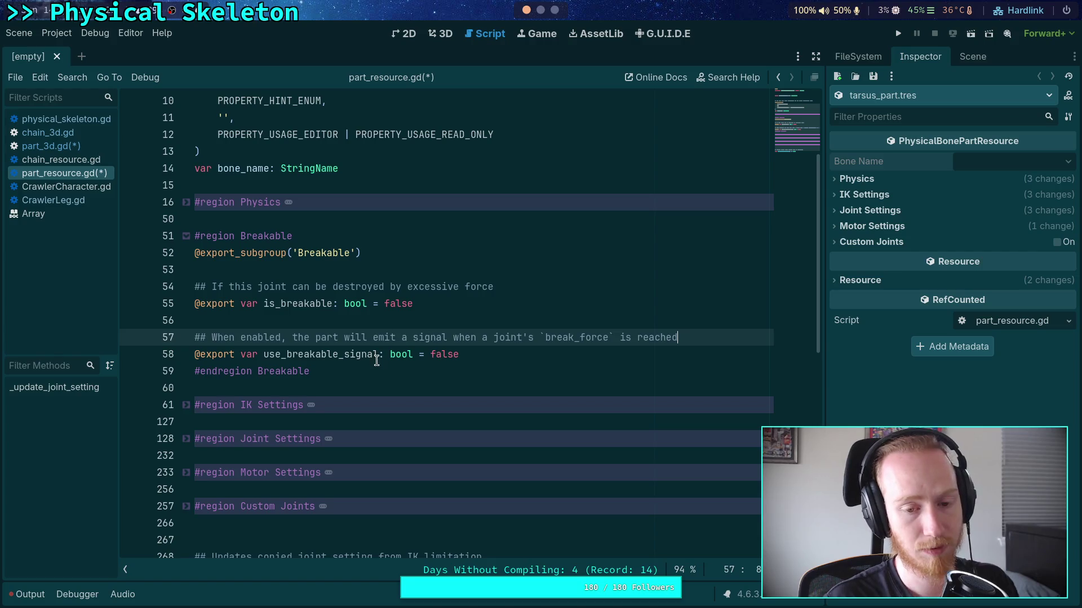
Step: Reword the use_breakable_signal comment to say 'exceeded instead of instantly destroying the joint'
click(400, 338)
drag(400, 338, 416, 338)
click(452, 337)
click(637, 337)
key(BackSpace)
key(Return)
text(## eached)
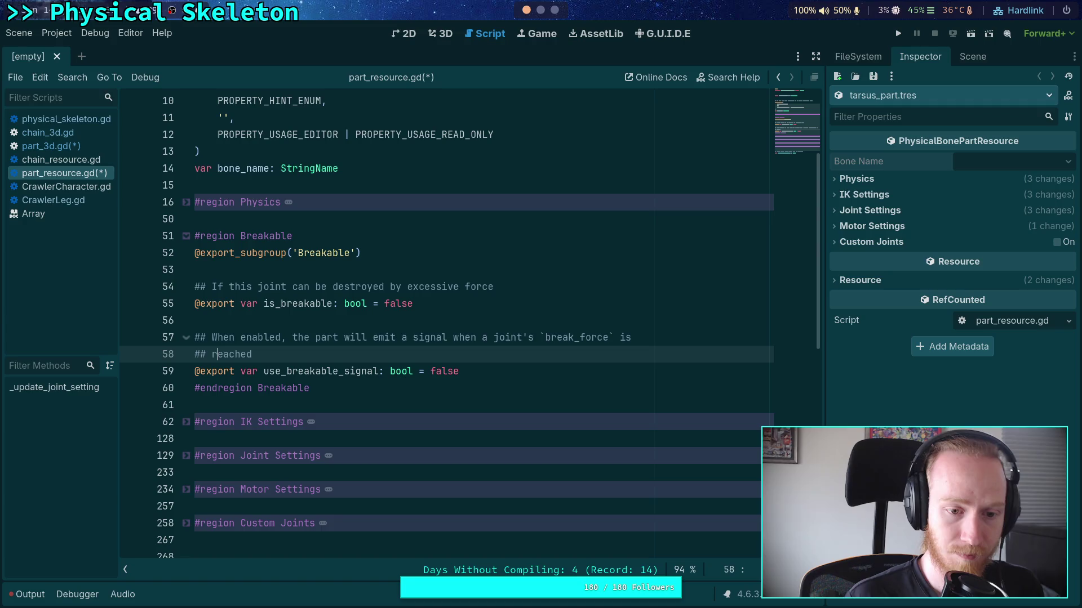
key(ctrl+Delete)
text(e)
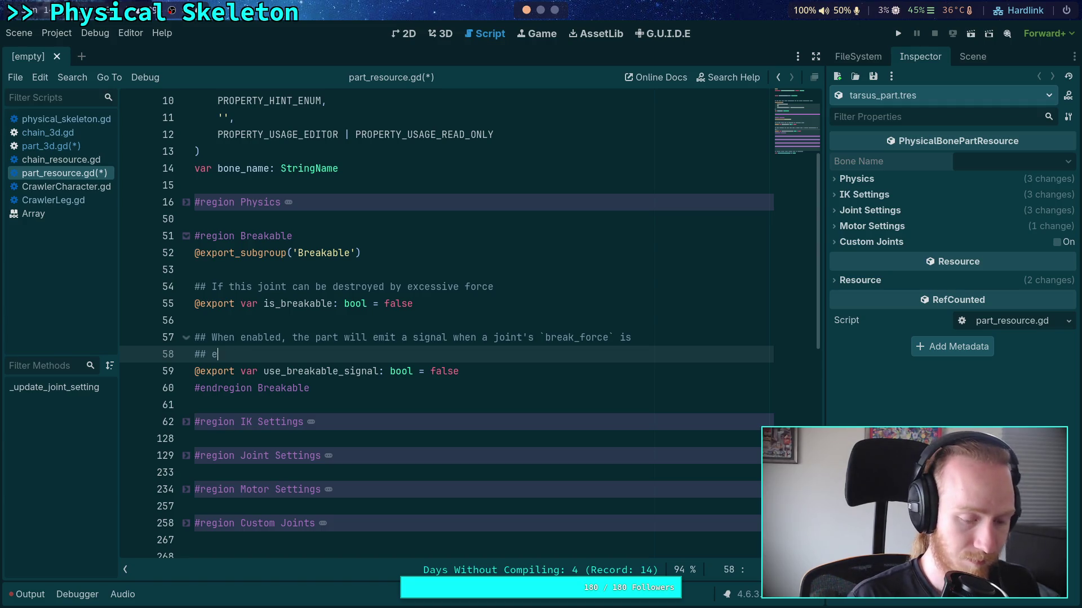
text(xceed)
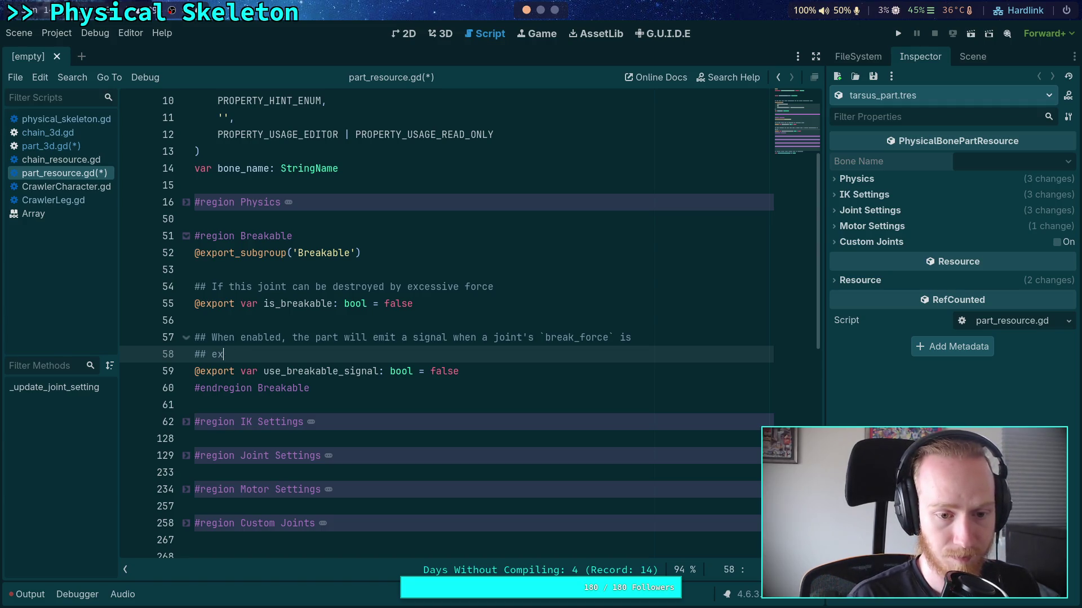
text(ed instead)
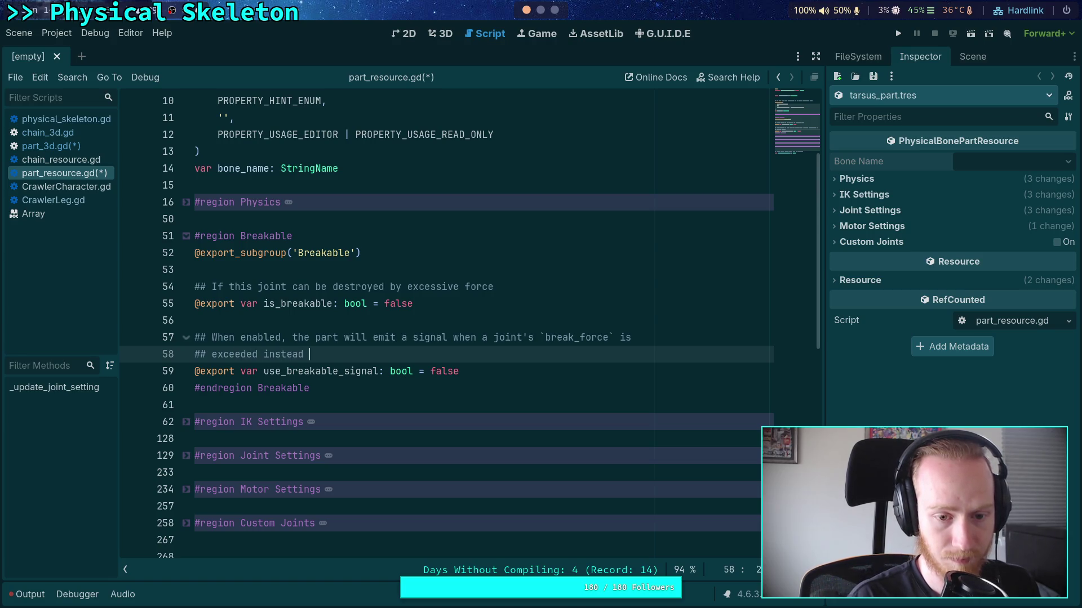
key(BackSpace)
key(BackSpace)
text(f ist)
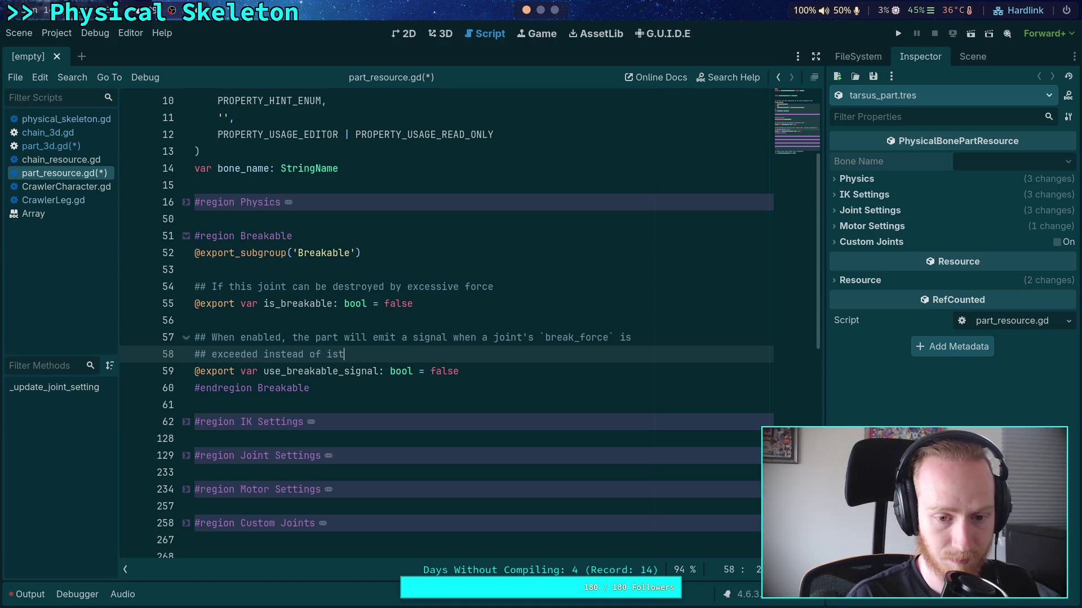
text(antly de)
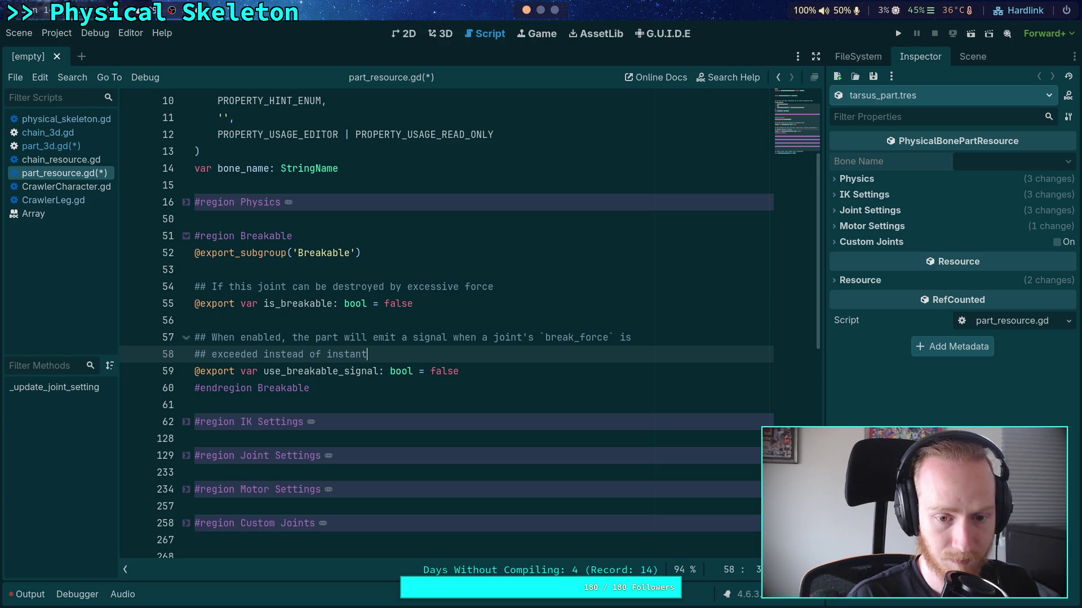
text(stroying the j)
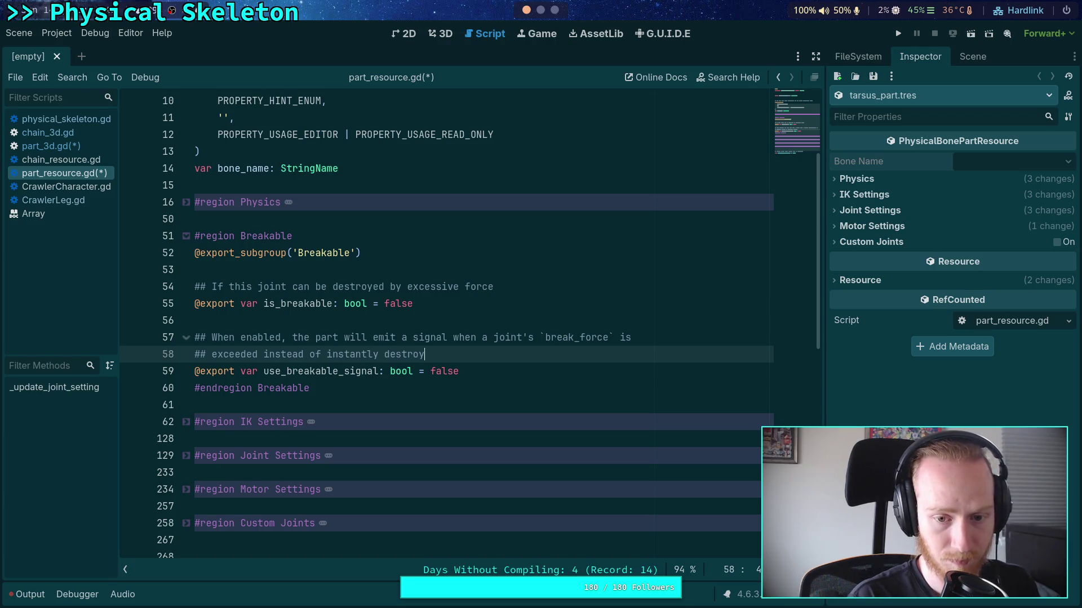
text(oint.)
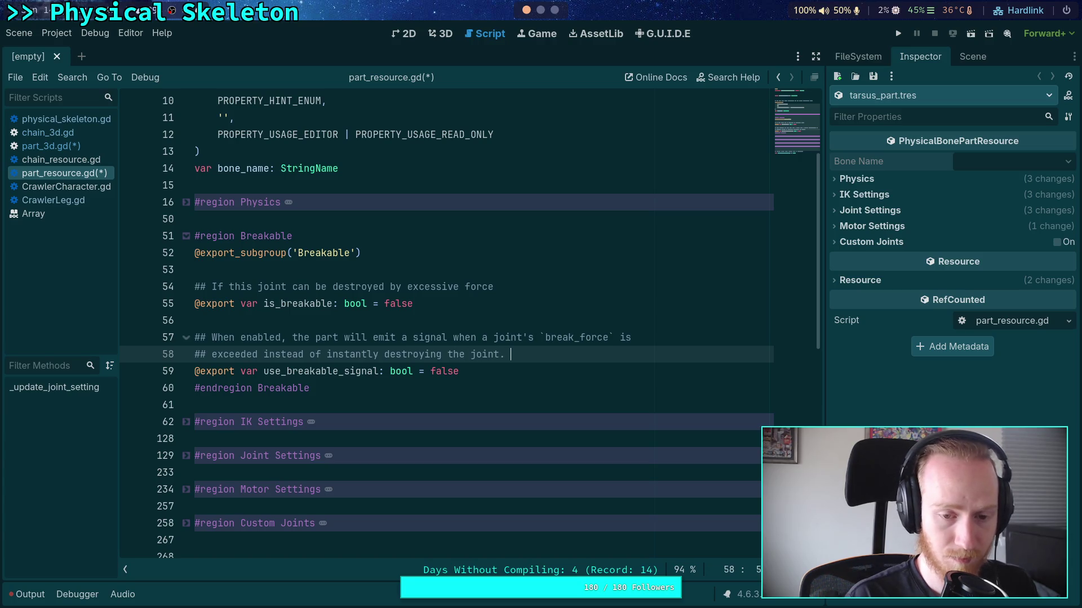
text(istener)
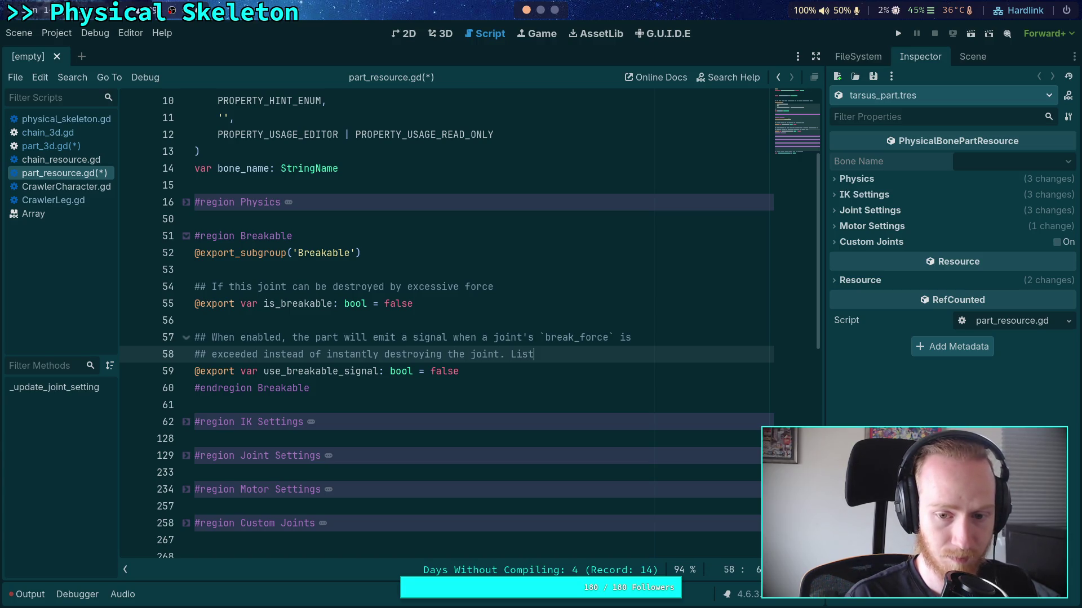
text(n)
text(must call the)
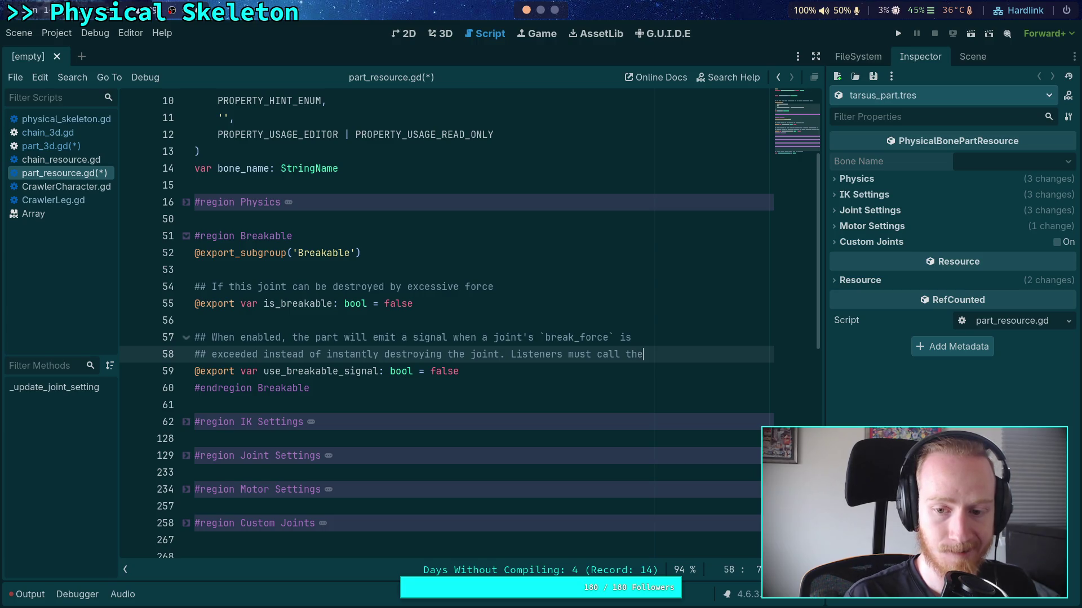
Step: Add a comment line: listeners must call the 'break()' method on the part to break it during the signal
key(Return)
text(## ')
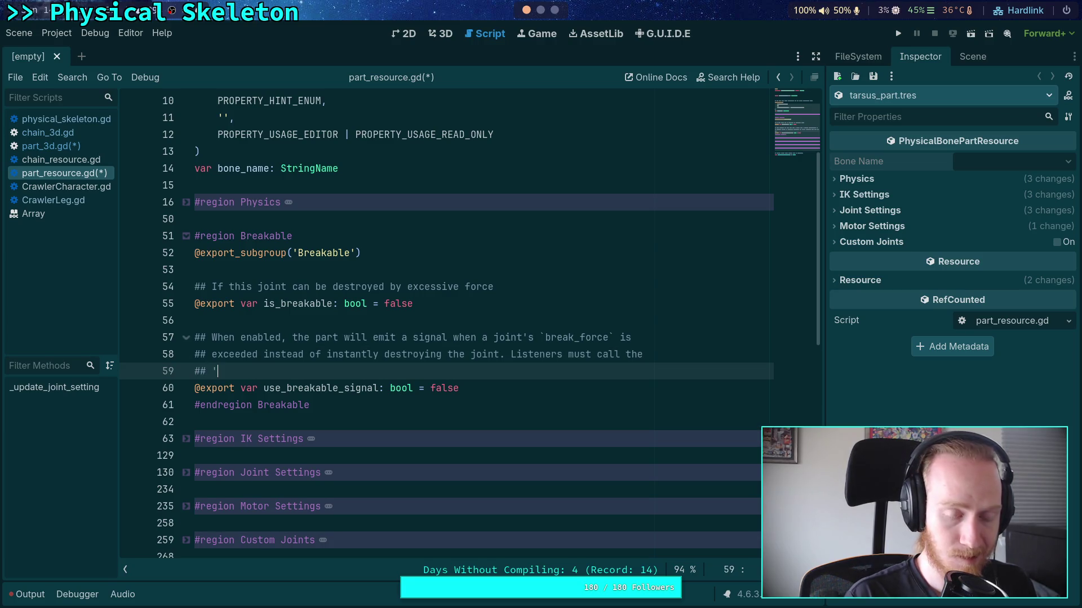
text(break)
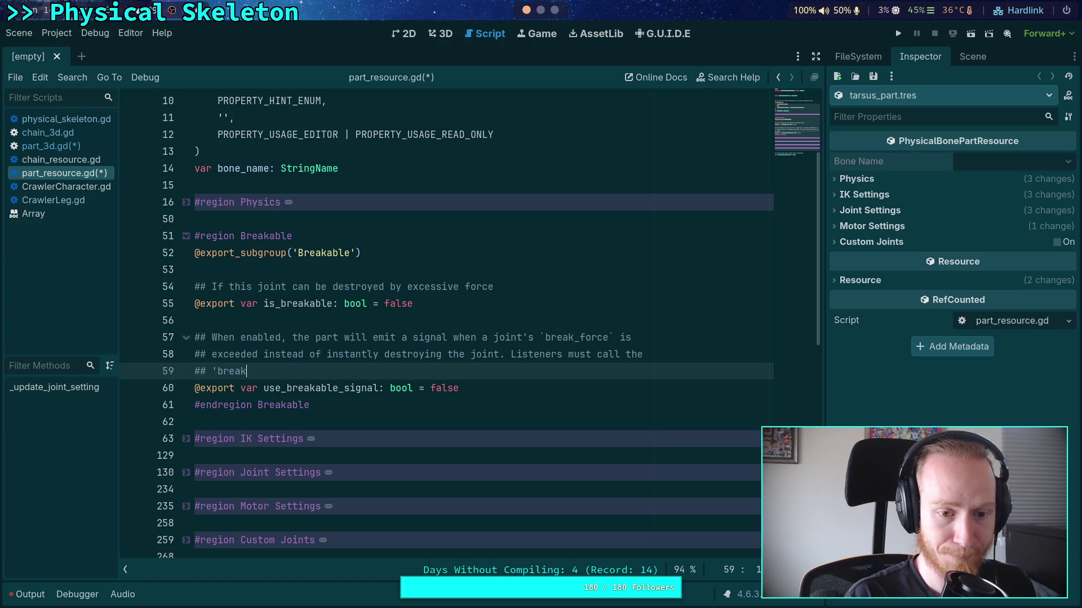
text(()')
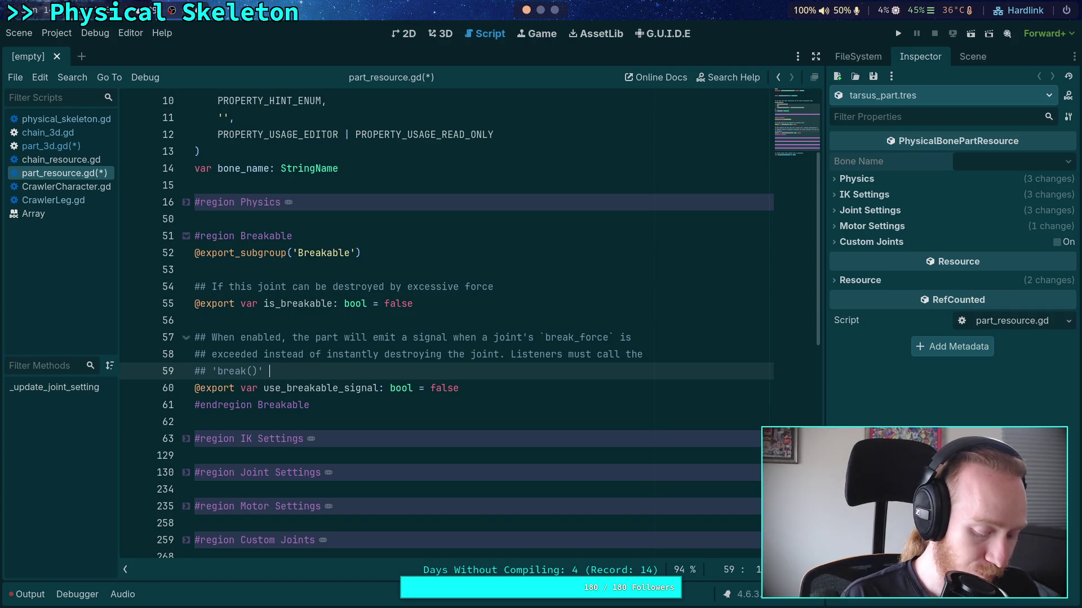
text(method on the part )
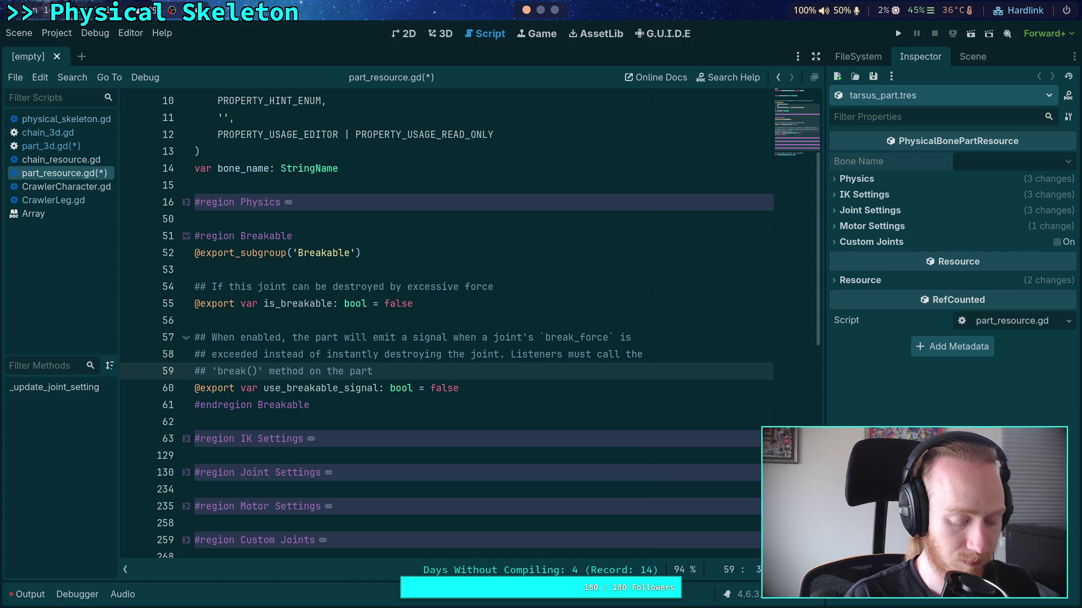
text(if they wish the part to break)
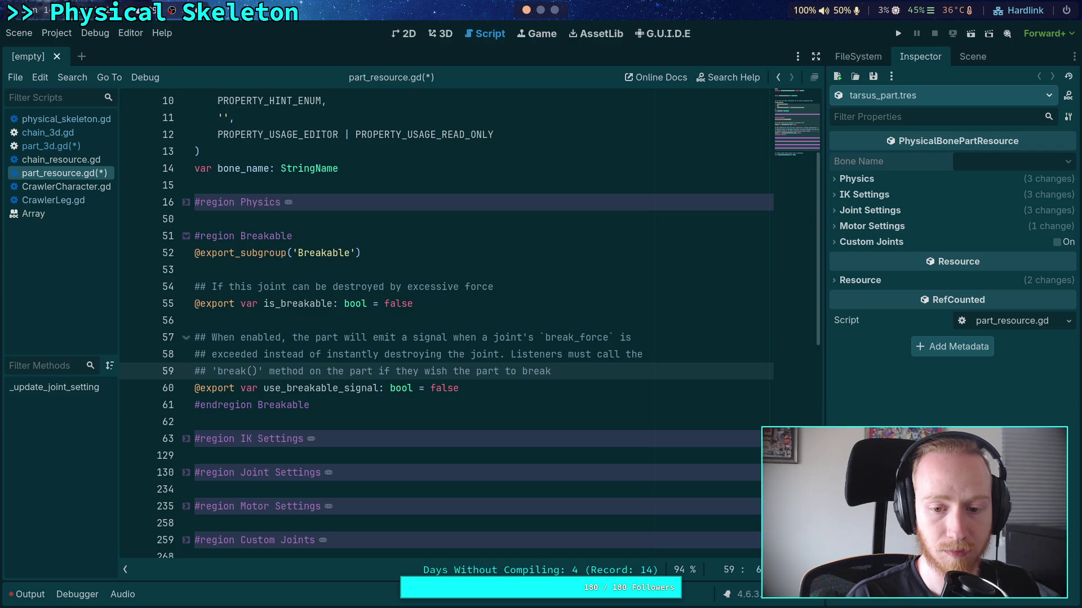
text( during the )
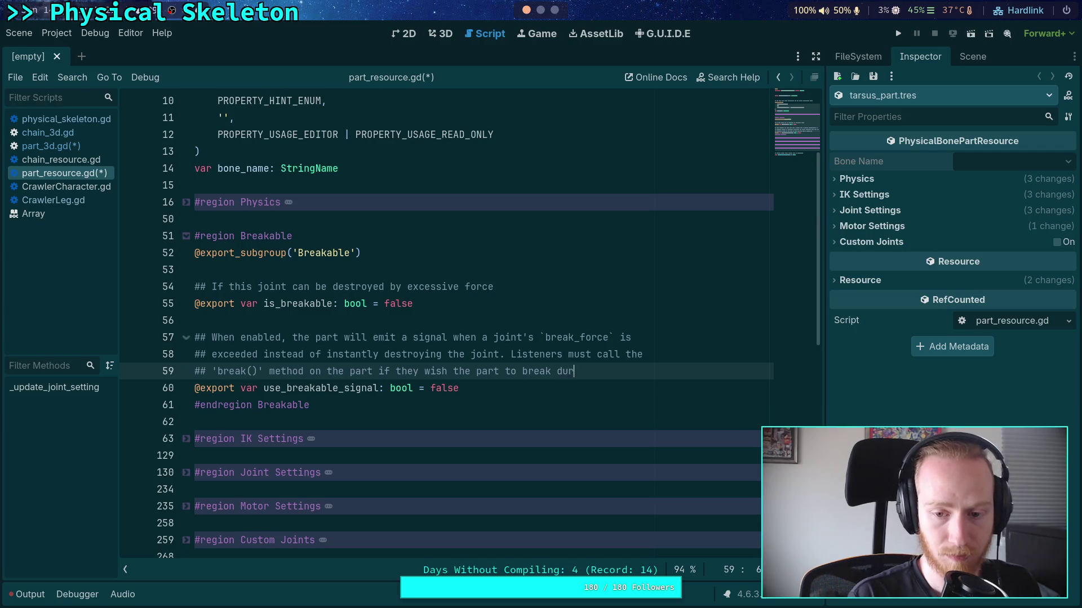
text(signal.)
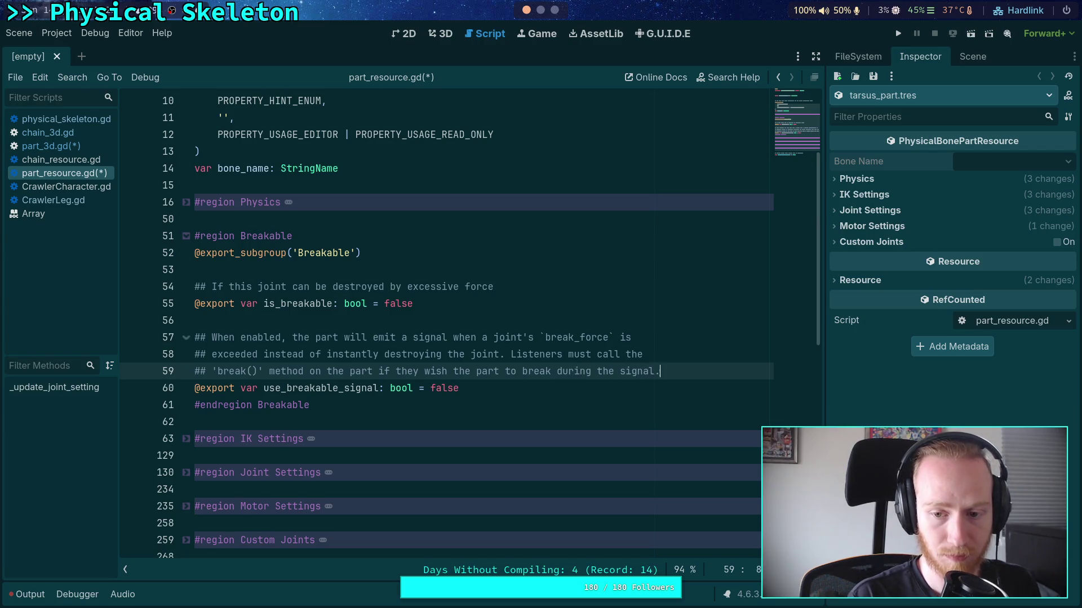
key(Down)
key(Return)
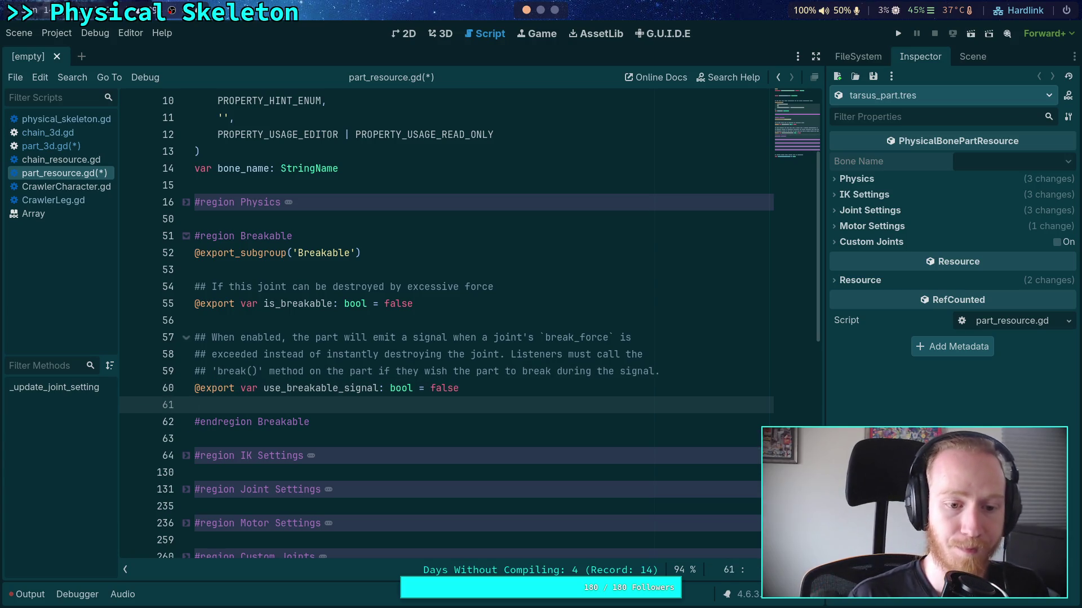
Step: Declare an exported break_force float with a default of 5000.0
key(Return)
text(@)
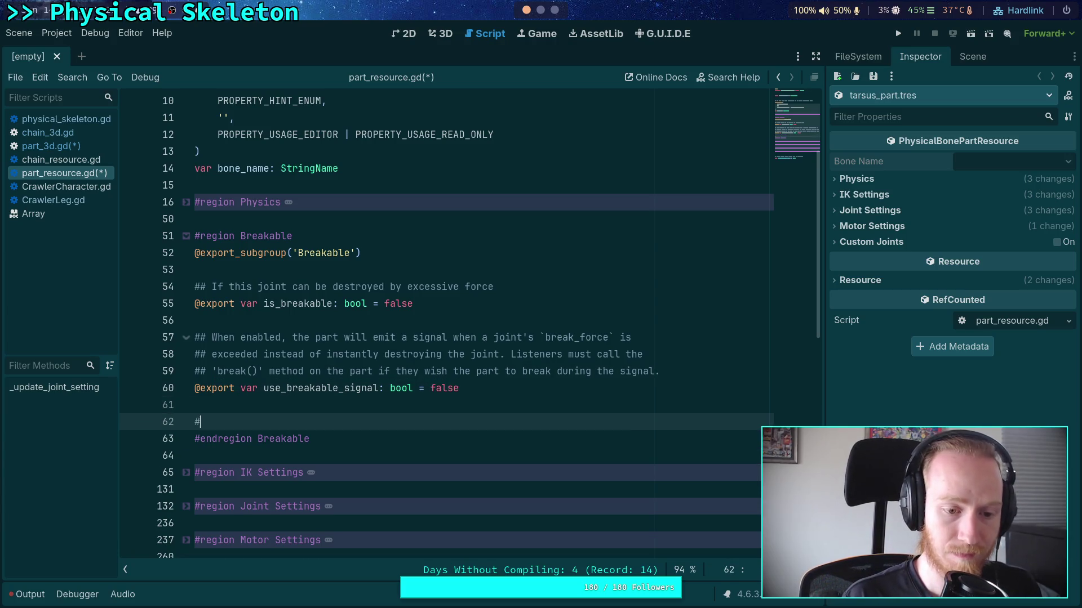
text(export var m)
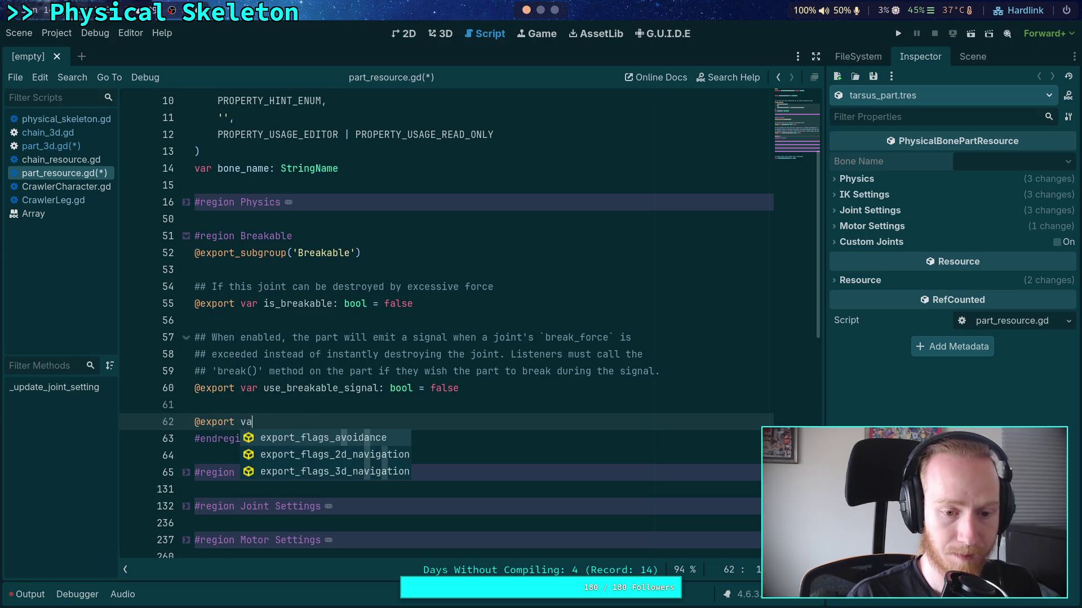
text(brea)
key(BackSpace)
text(k_force: )
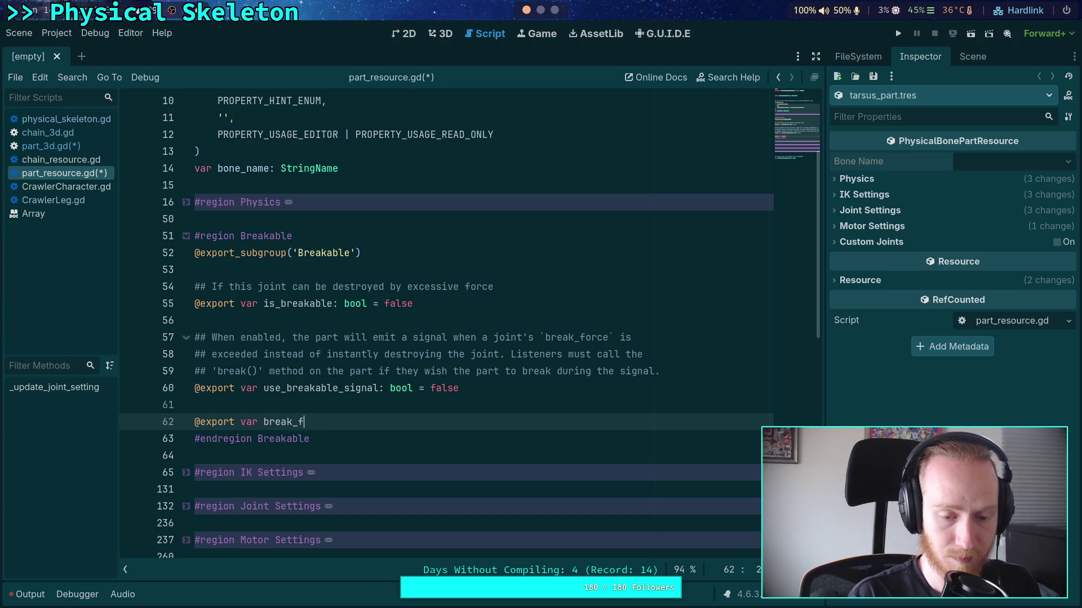
text(float = )
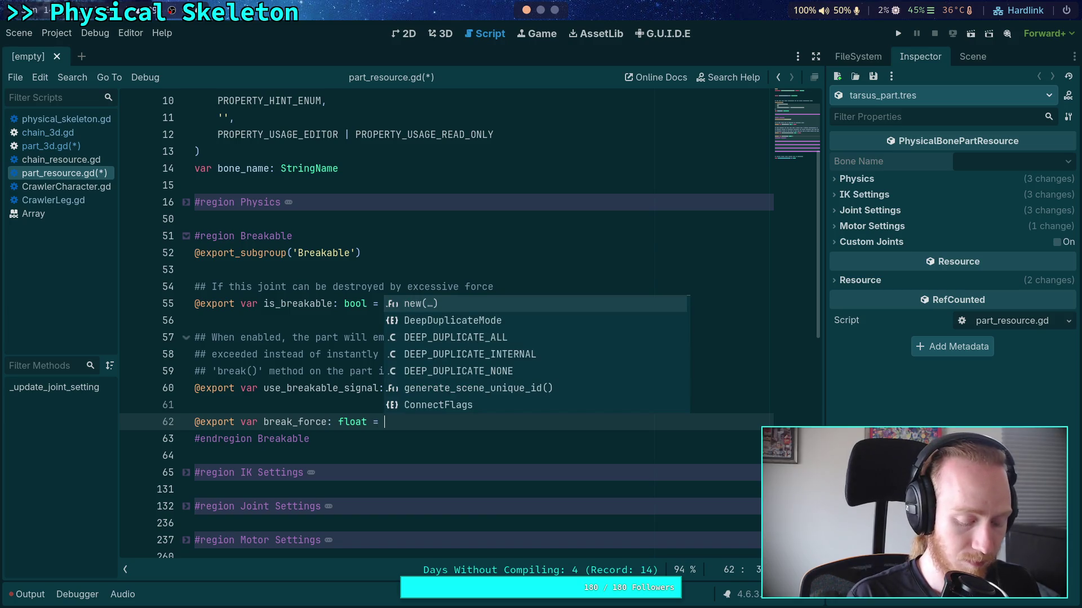
text(1000.0)
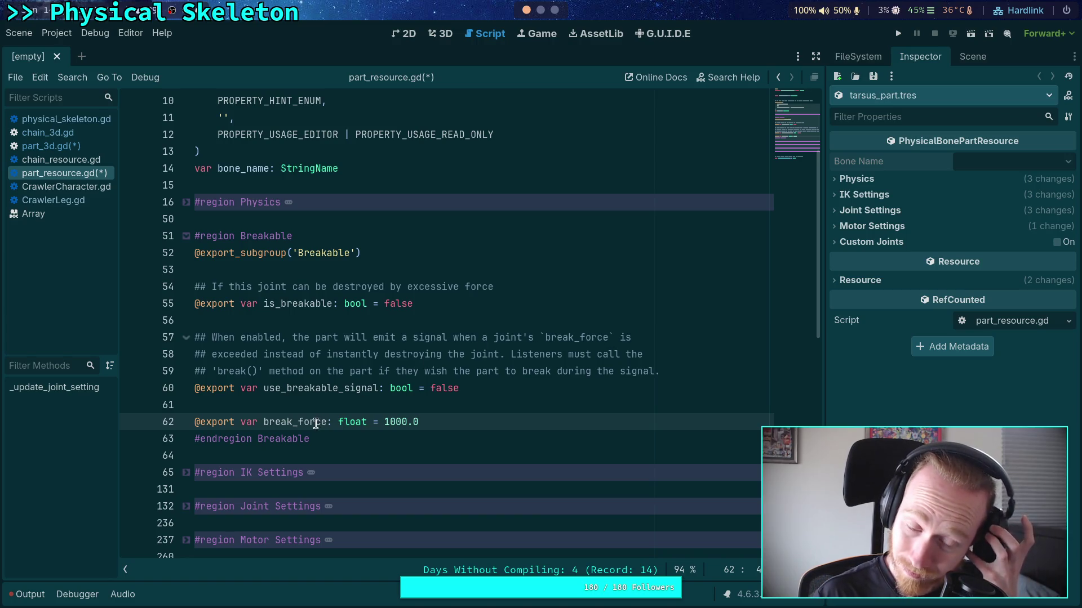
click(385, 422)
key(Delete)
text(5)
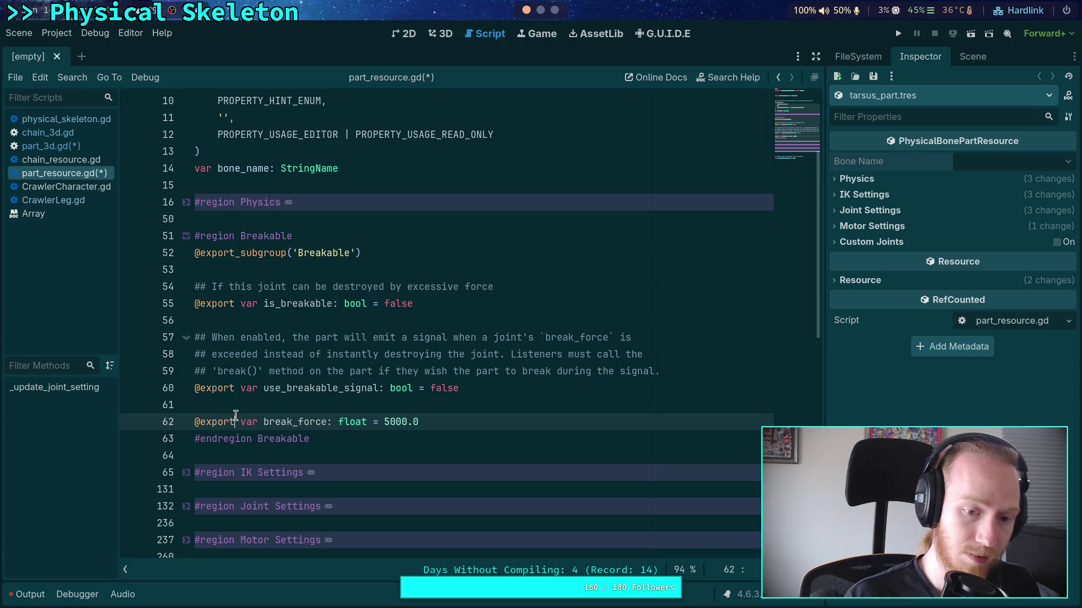
click(235, 422)
key(Return)
key(Delete)
click(266, 420)
text(_range(')
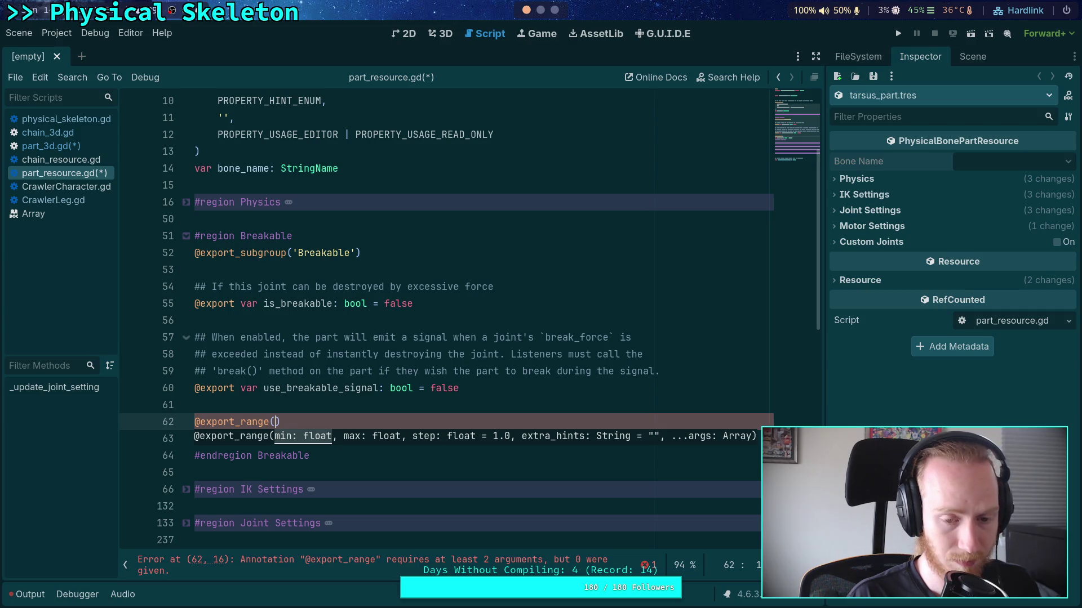
text(1.0,)
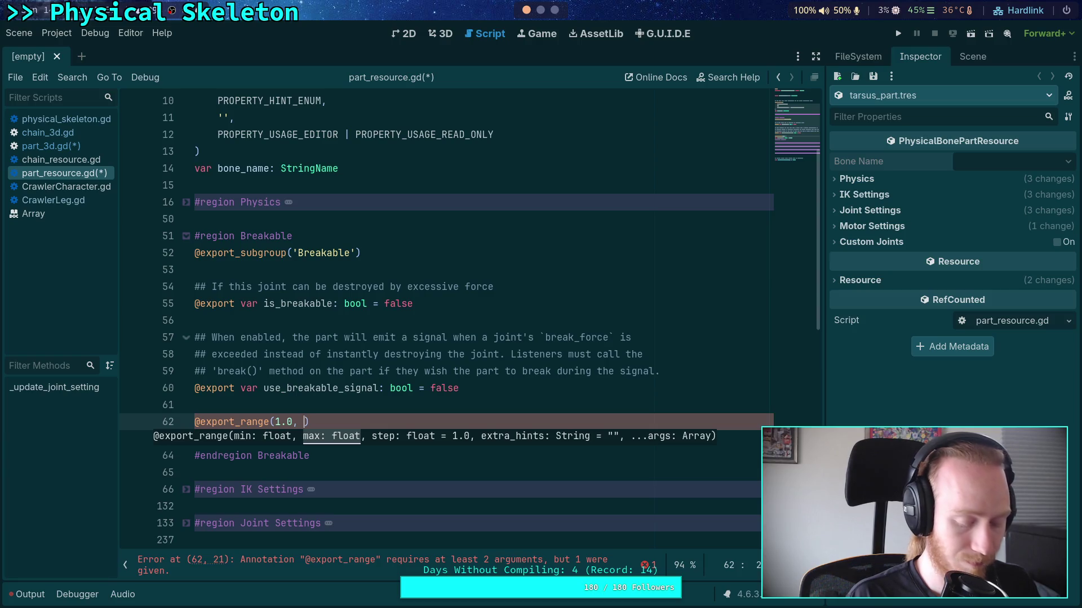
text(10000.0)
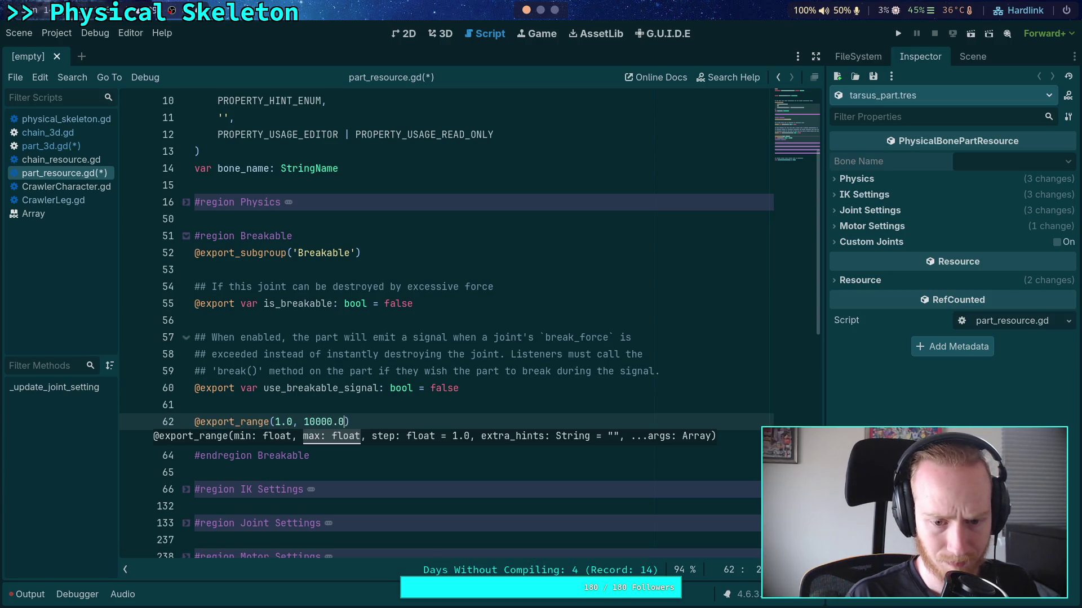
text(, 0.1,)
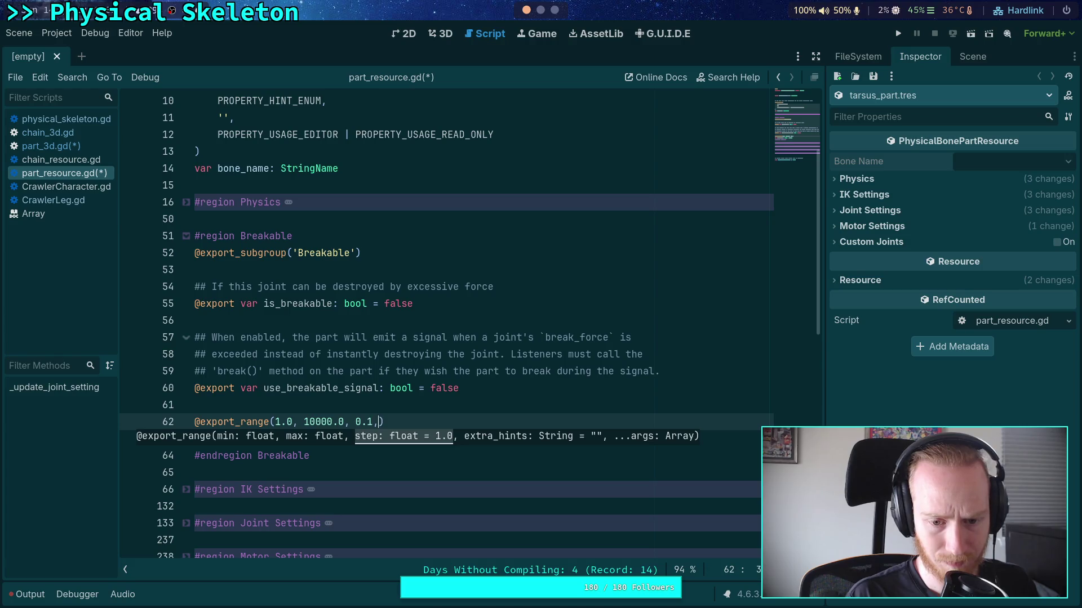
text( ')
key(Down)
key(Return)
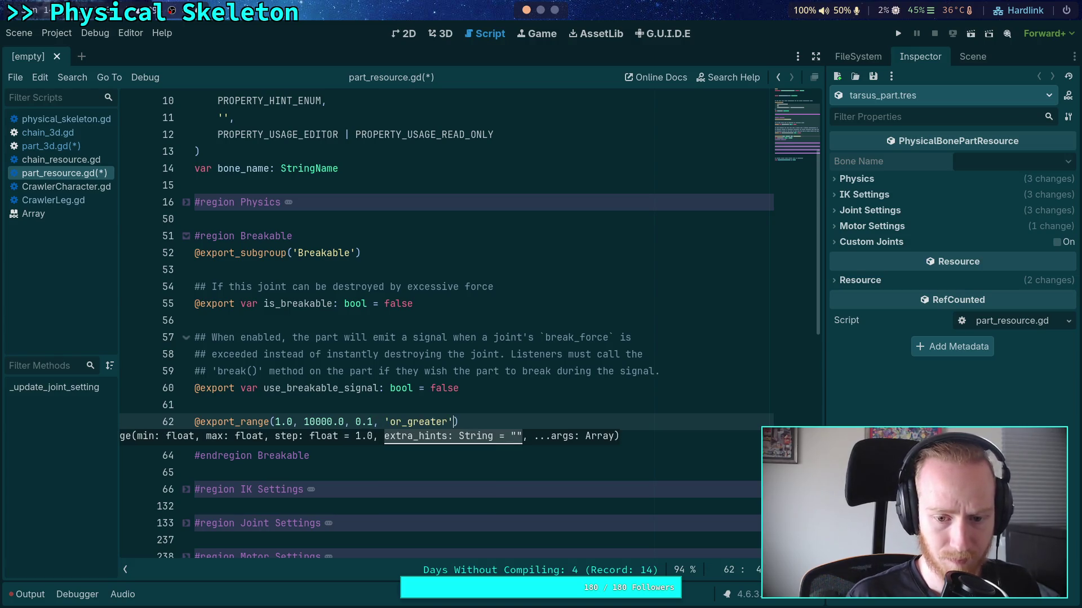
key(Right)
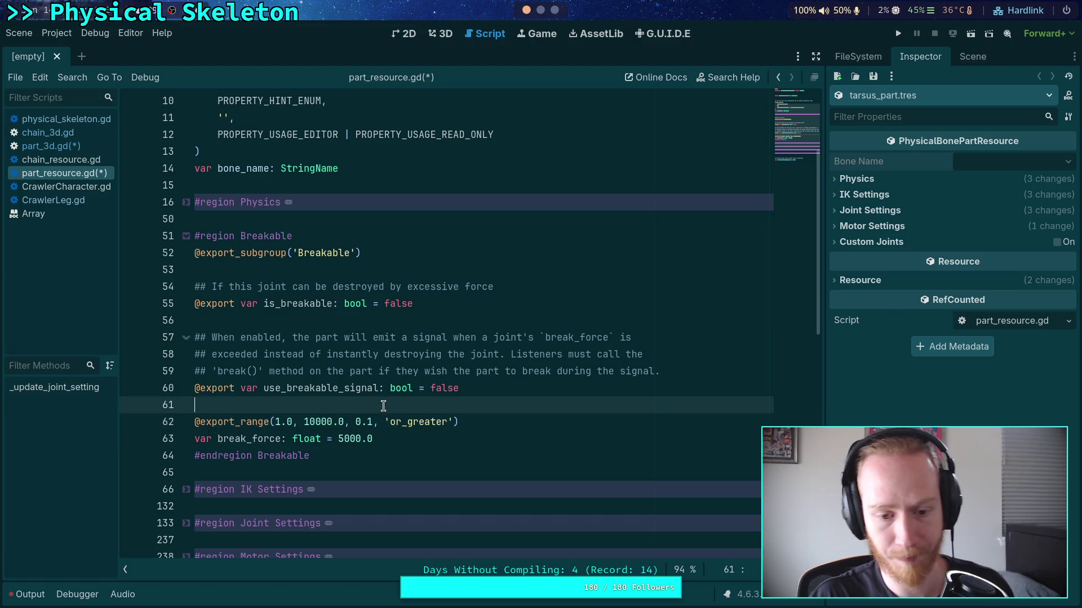
key(Down)
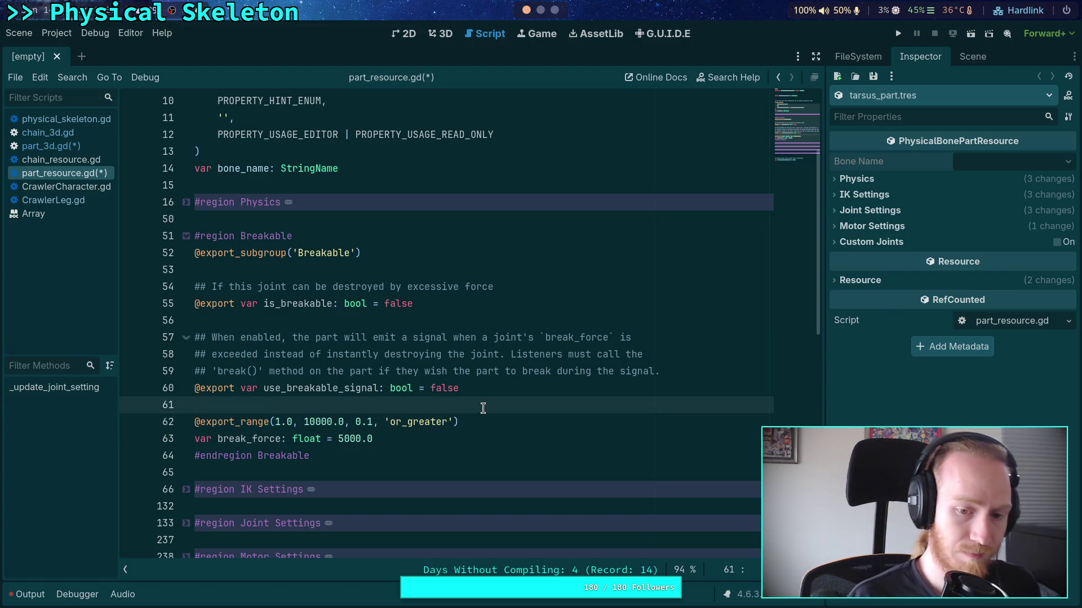
click(454, 423)
text(, 'su)
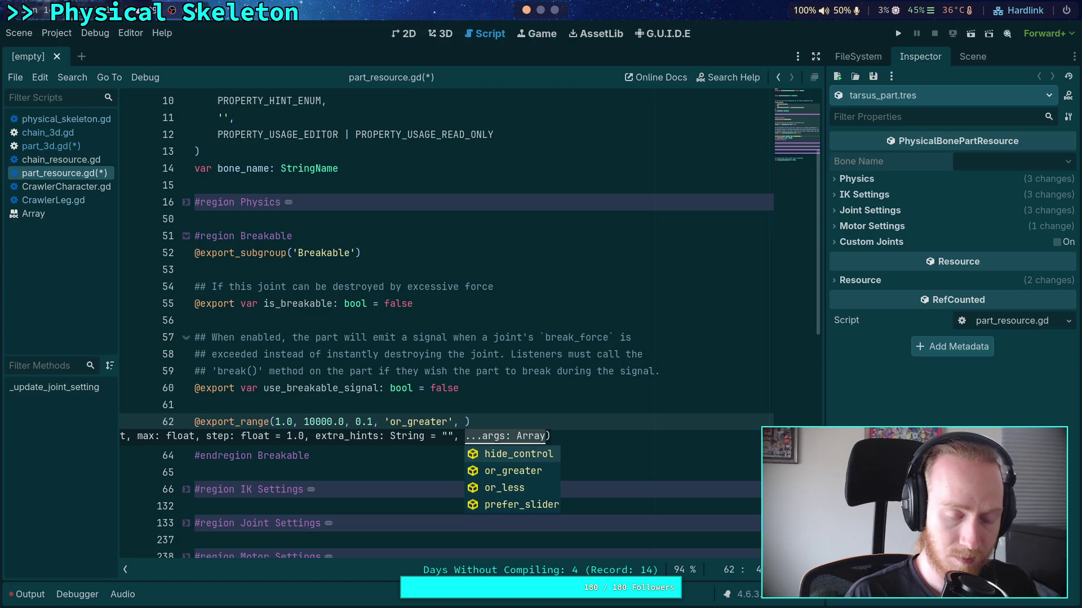
text(ffix:)
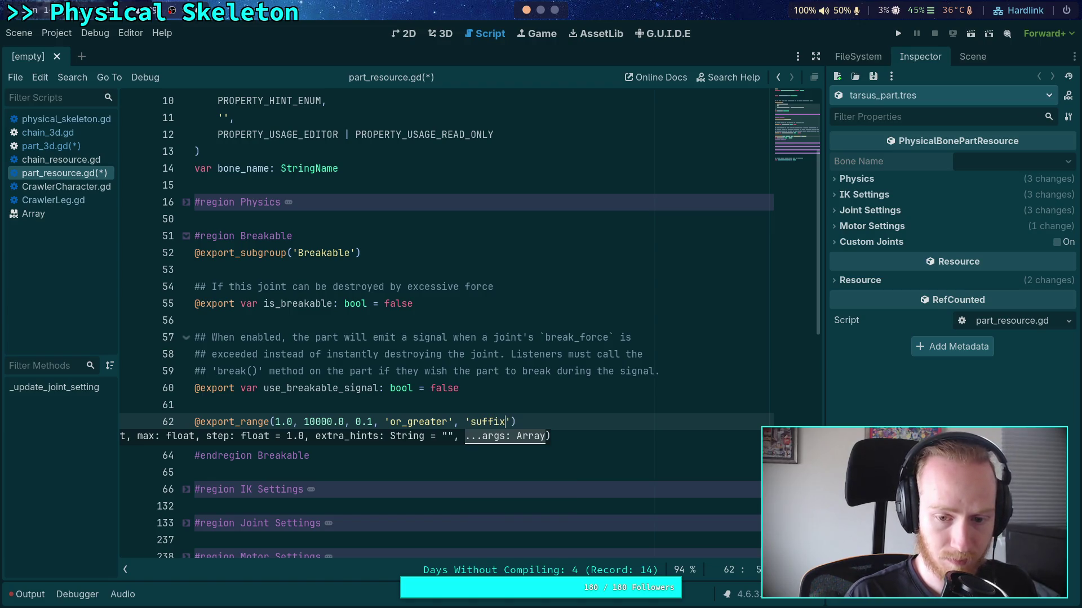
text(N)
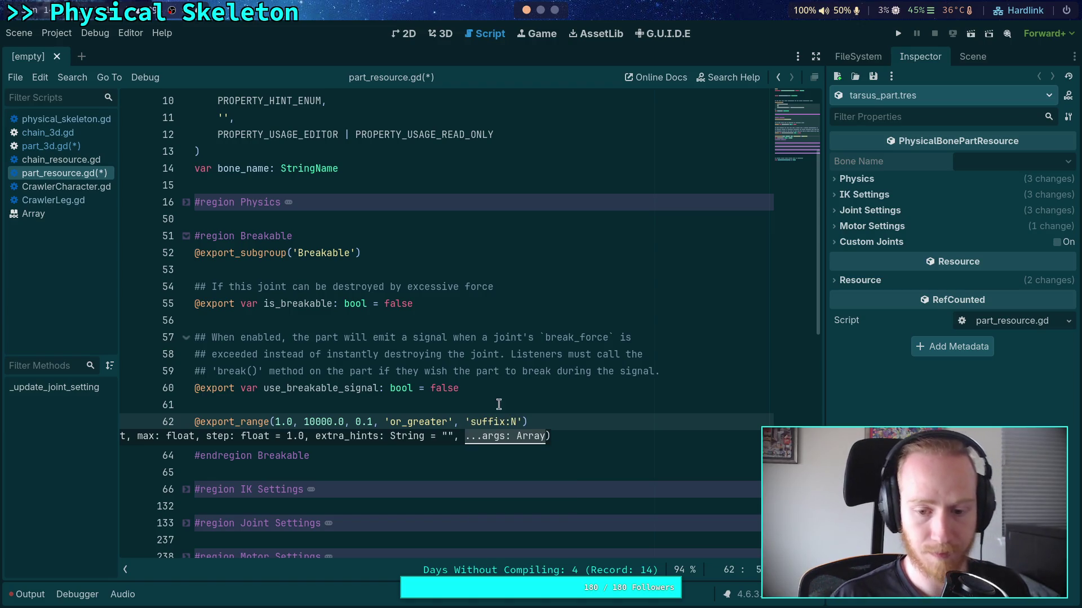
Step: Start a doc comment above break_force beginning 'The maximum force before'
click(225, 404)
key(Return)
text(## The )
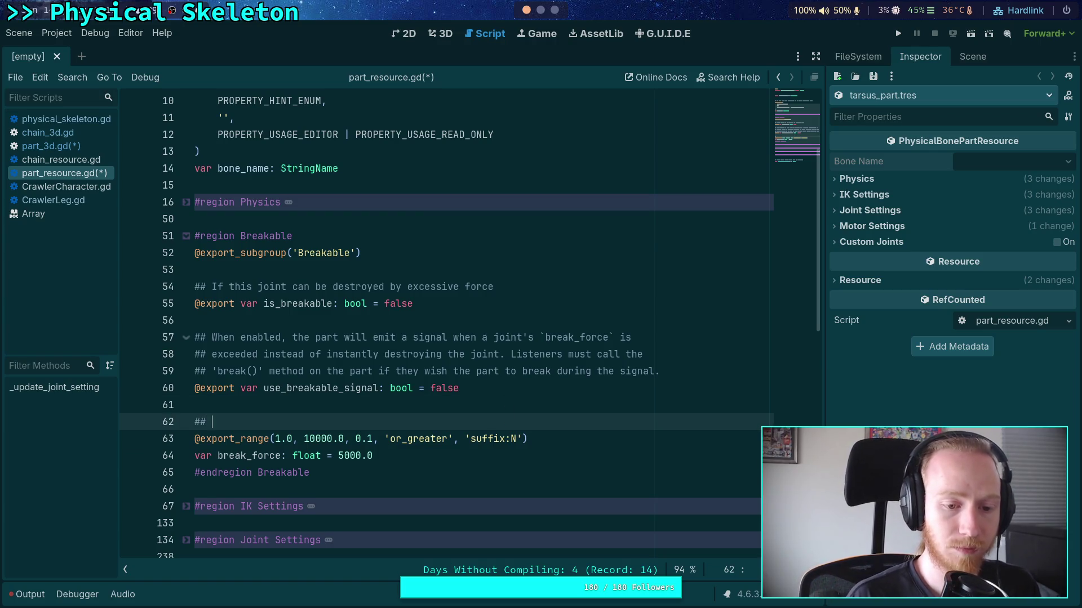
text(maxi)
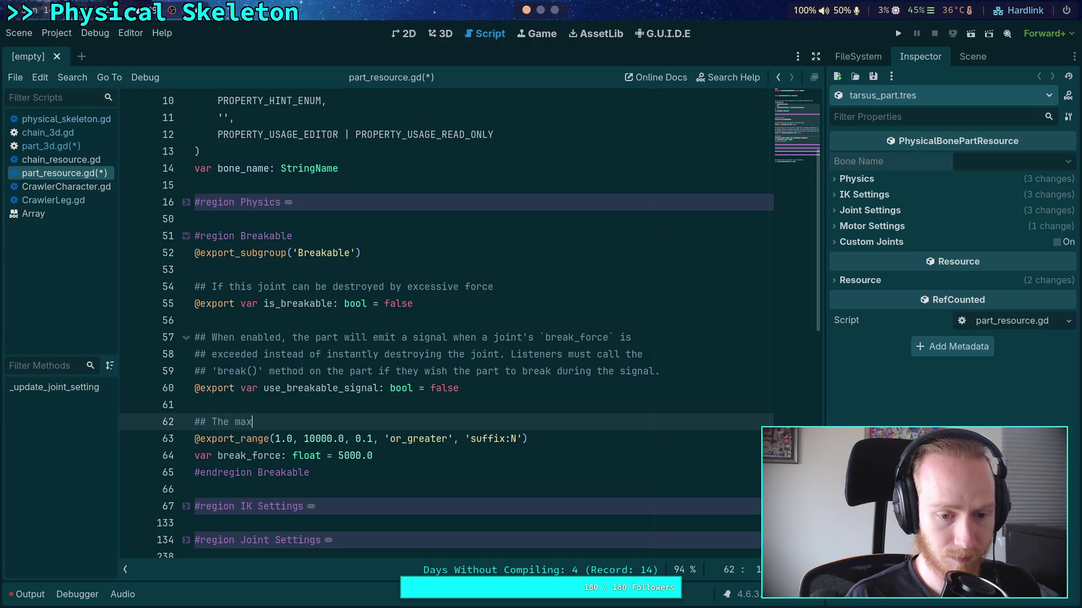
text(mum force bef)
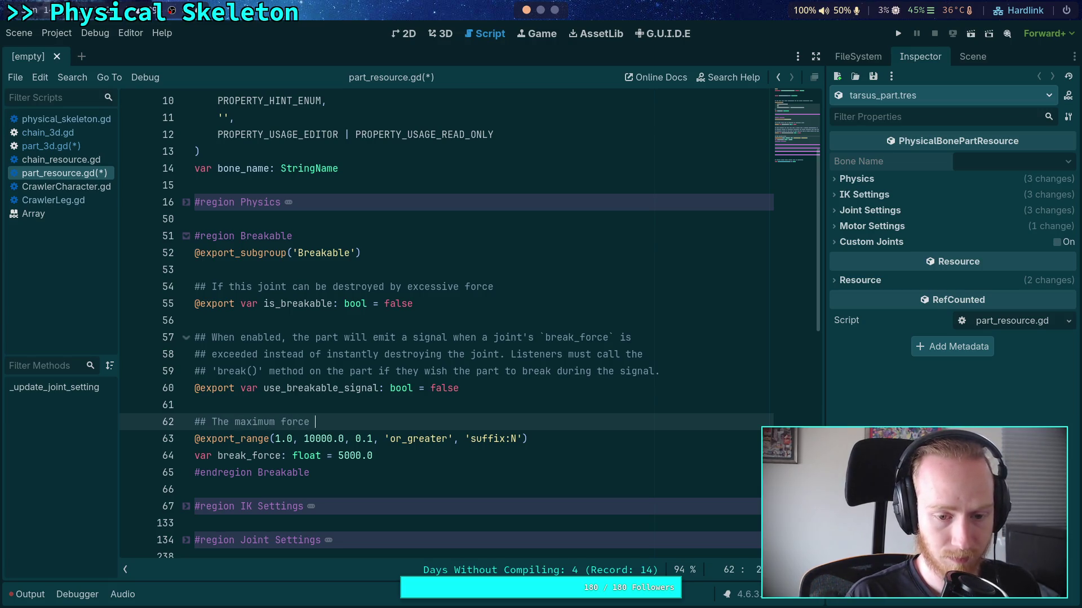
text(or eth)
key(BackSpace)
key(BackSpace)
key(BackSpace)
text(e thi)
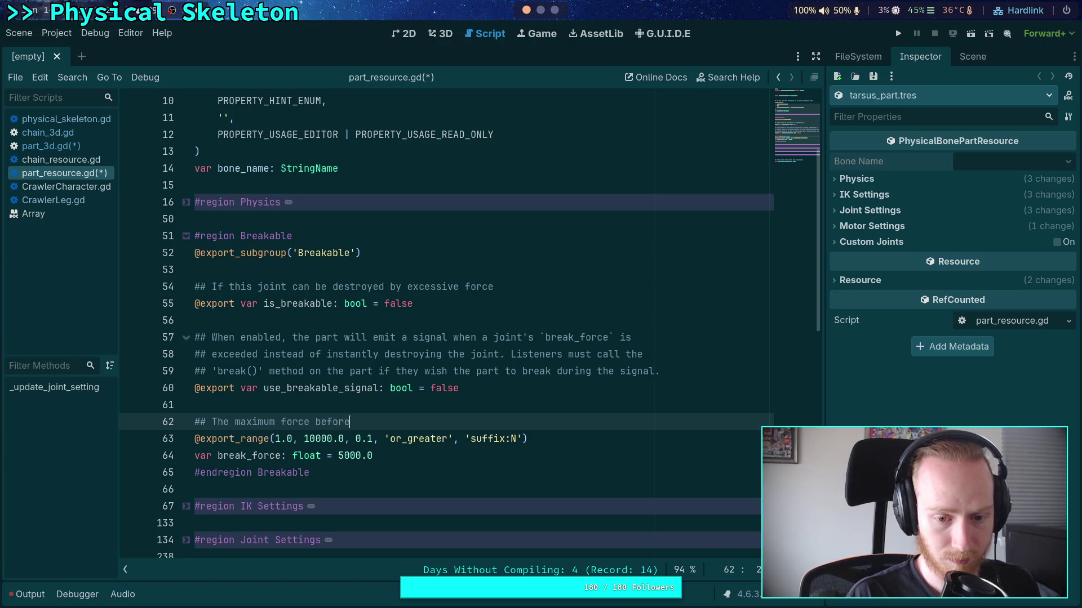
text( joint breaks, or)
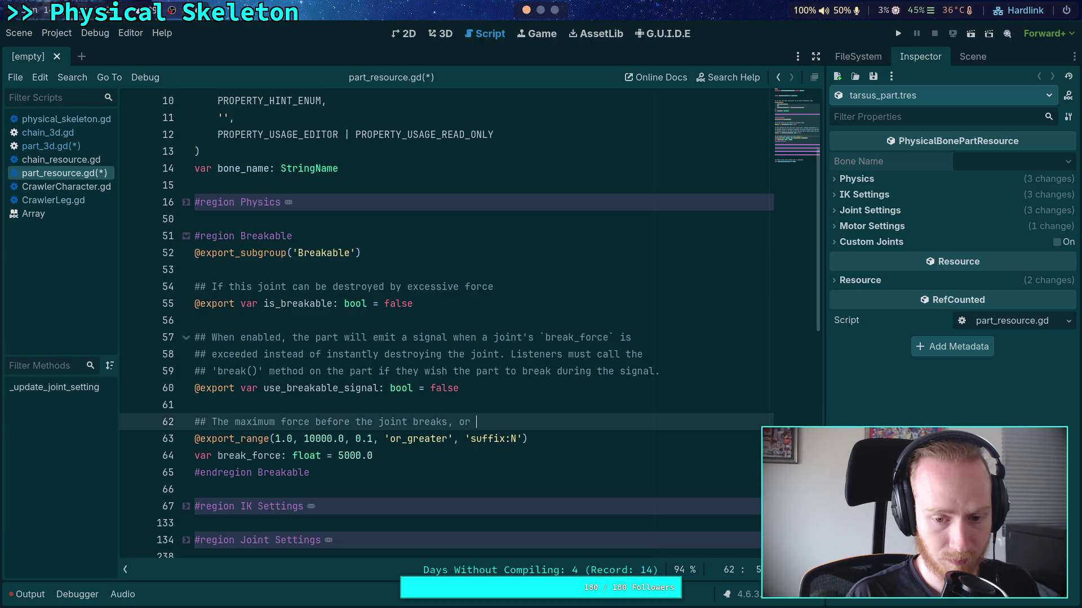
text( the)
text( min)
text(um )
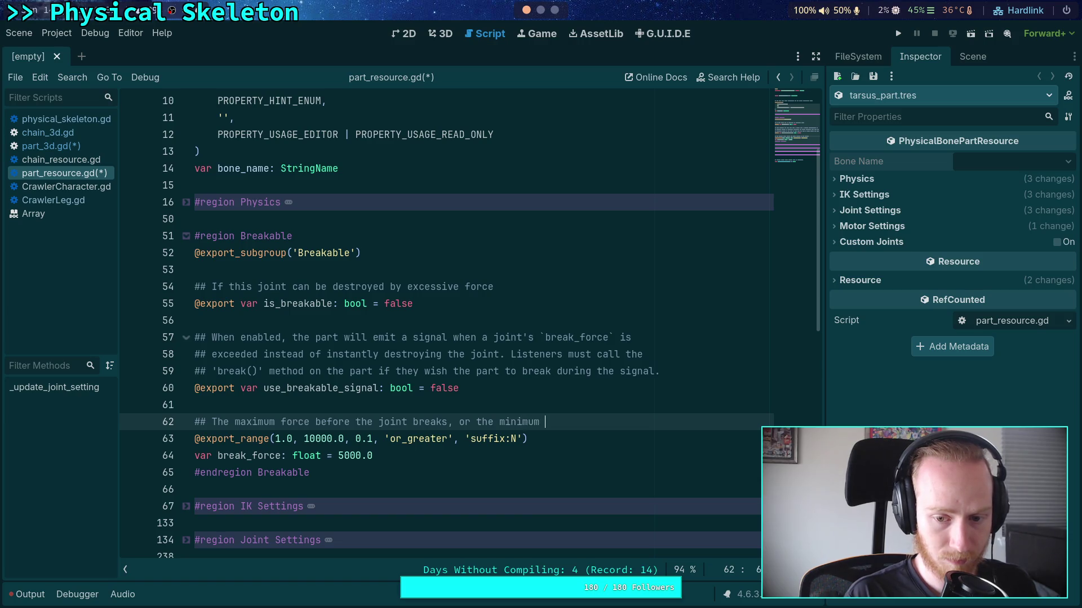
text(ce to cal)
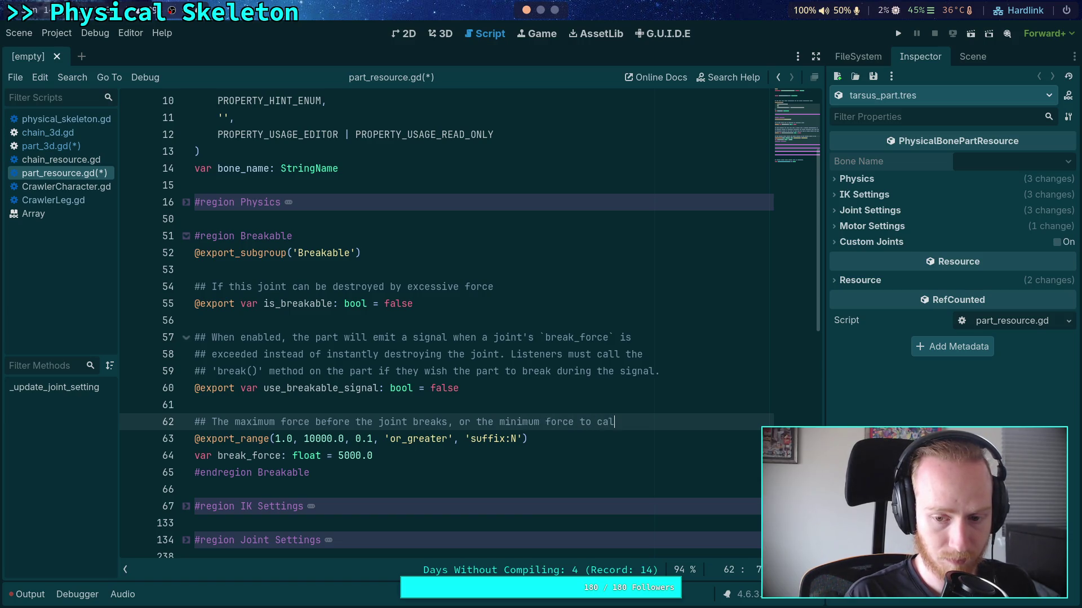
key(BackSpace)
text(emit the)
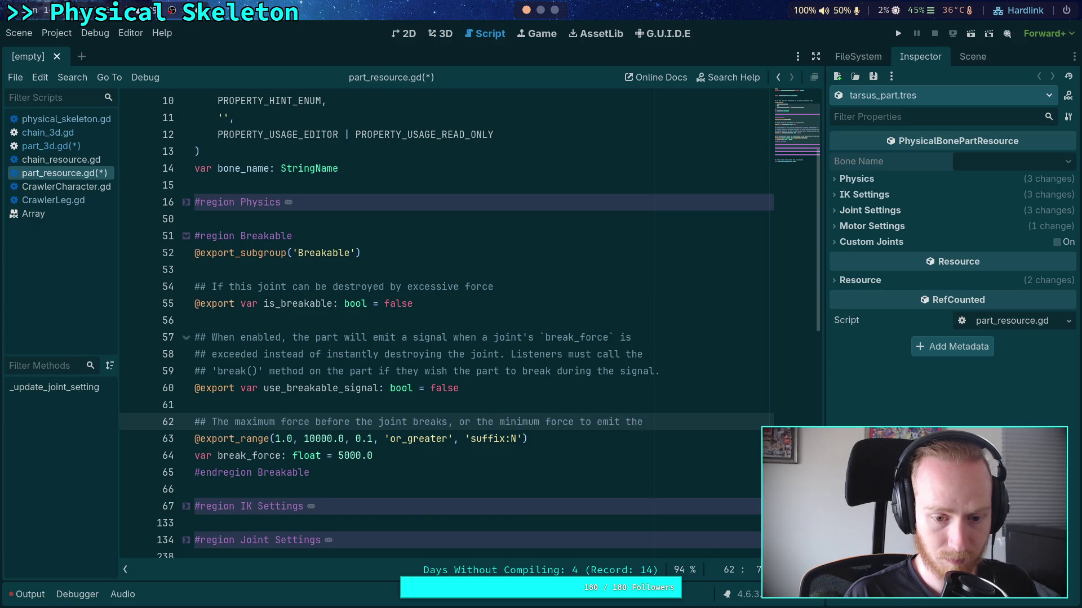
key(Return)
text(##)
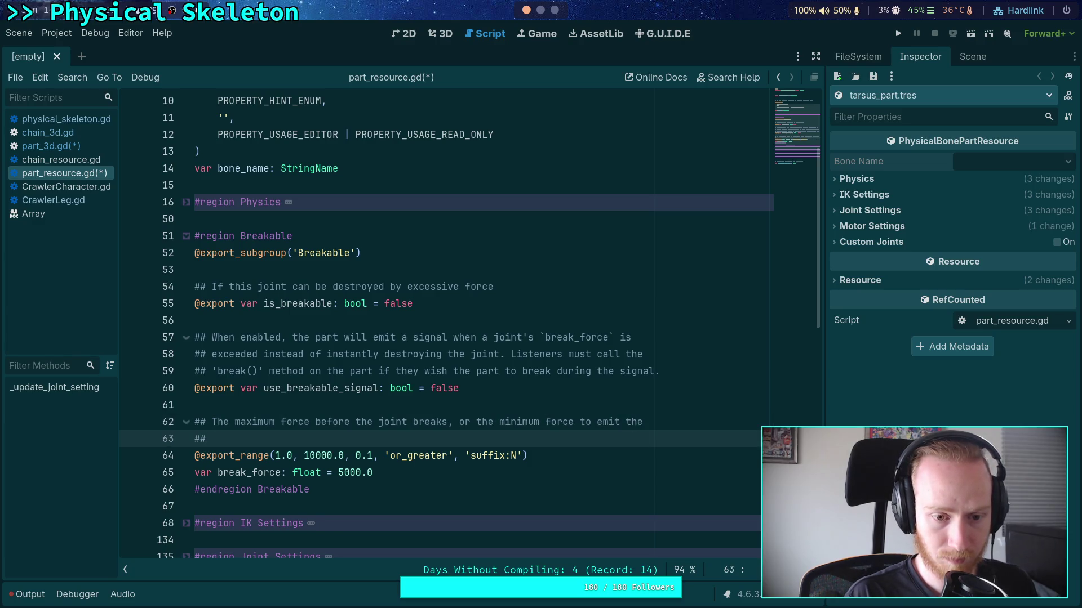
text( br)
text(gnal)
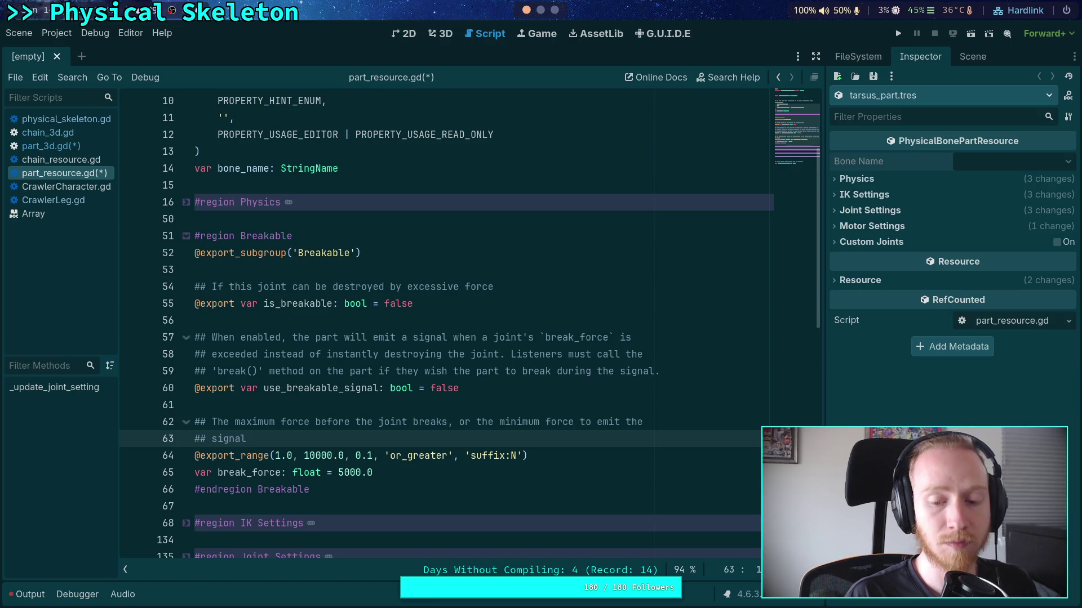
text(whe)
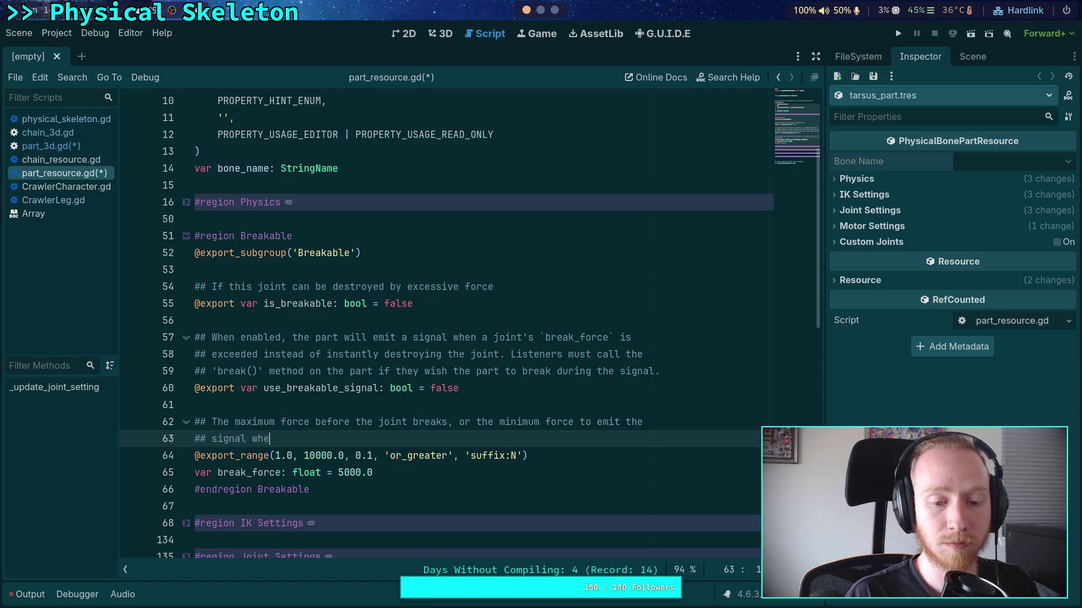
text(se_braek)
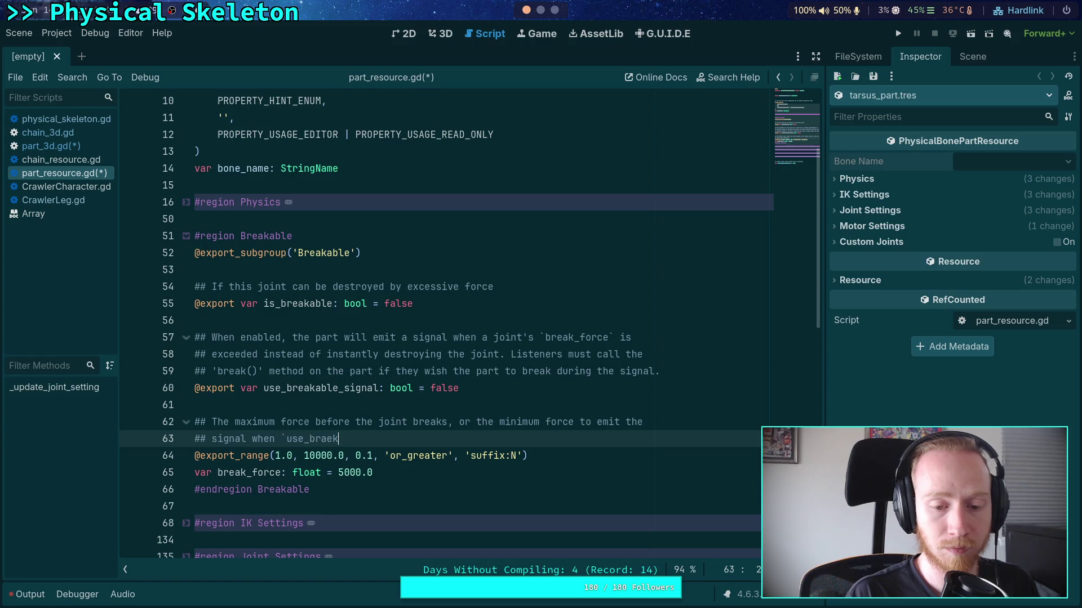
key(BackSpace)
key(BackSpace)
key(BackSpace)
text(eakable_i)
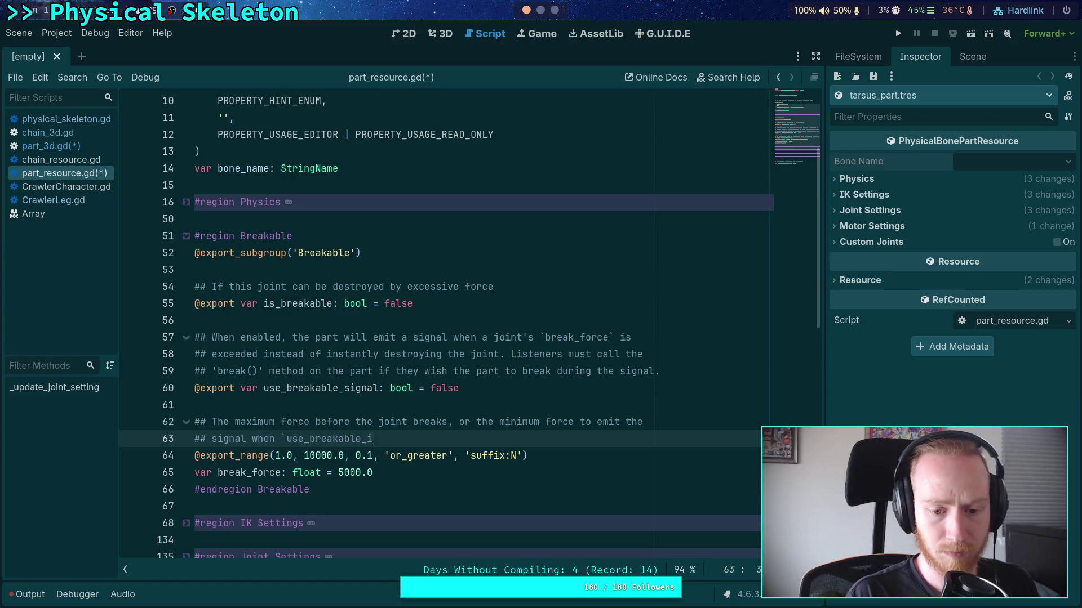
key(BackSpace)
text(sign)
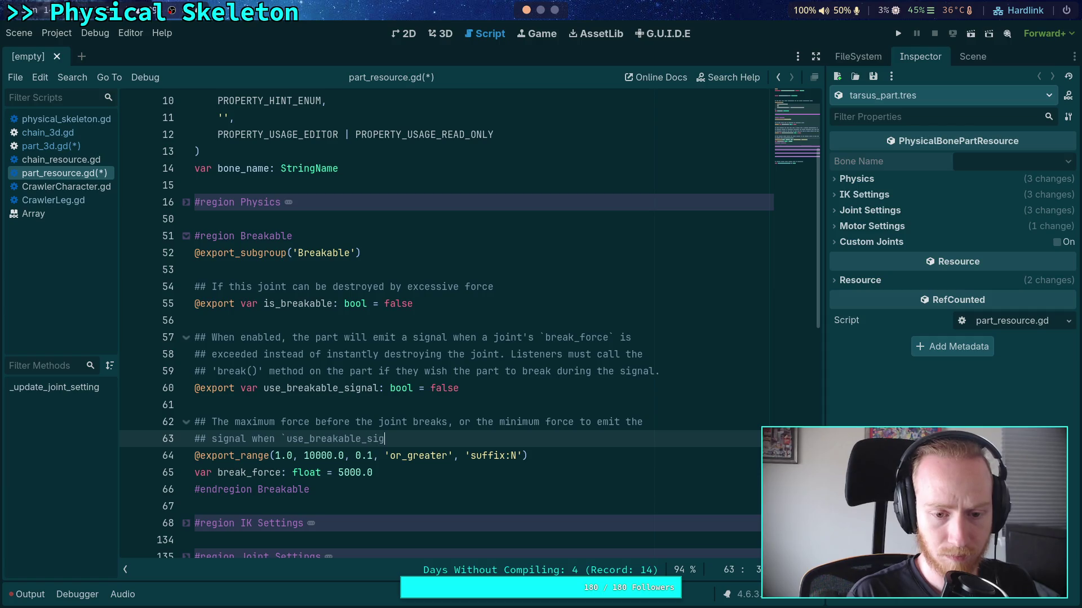
text(al)
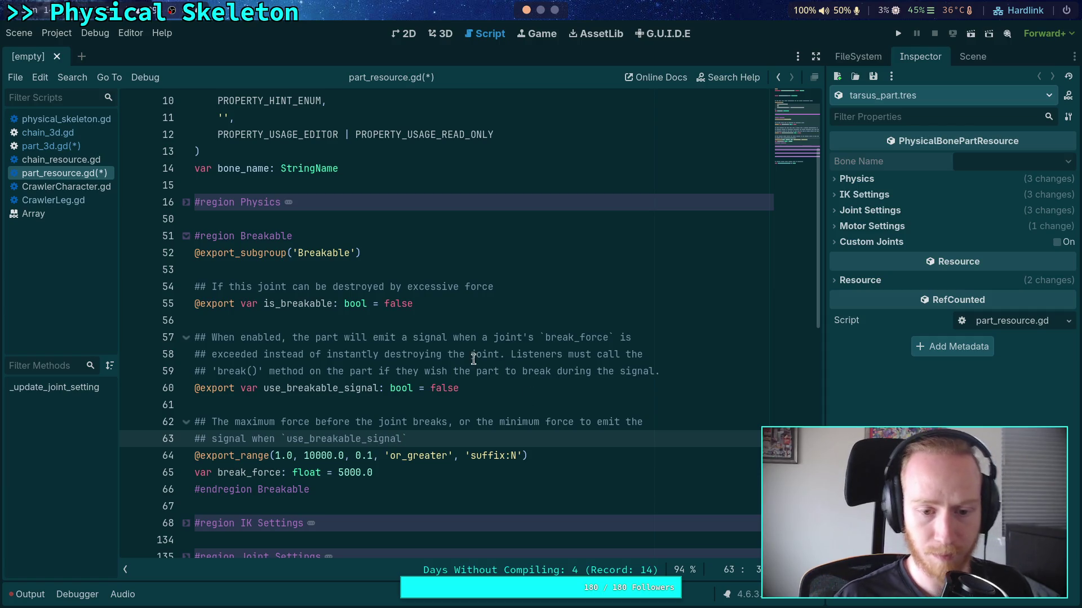
drag(316, 388, 344, 388)
key(BackSpace)
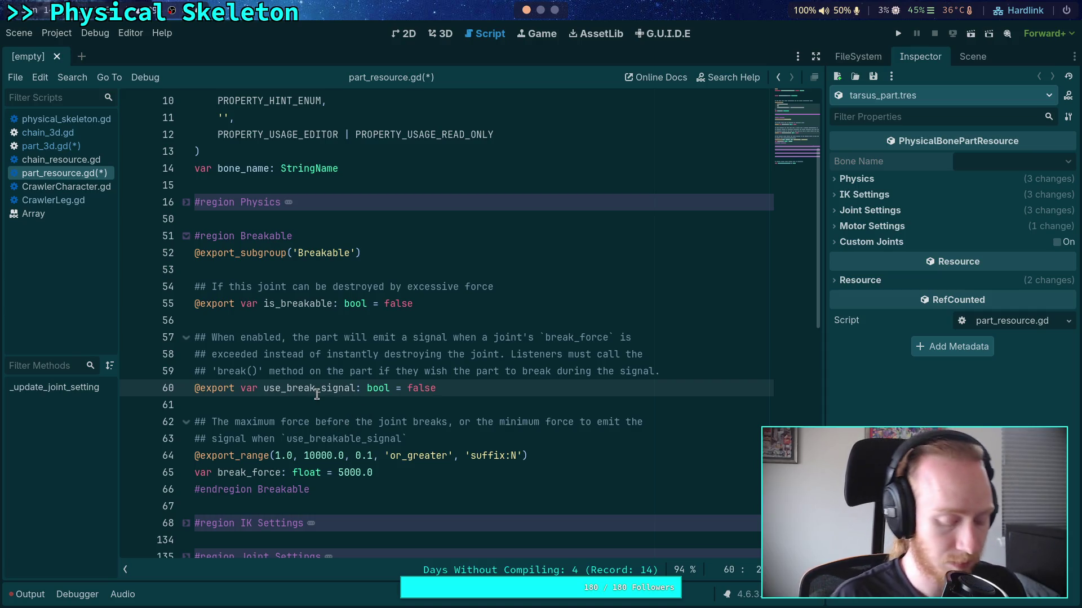
text(able_)
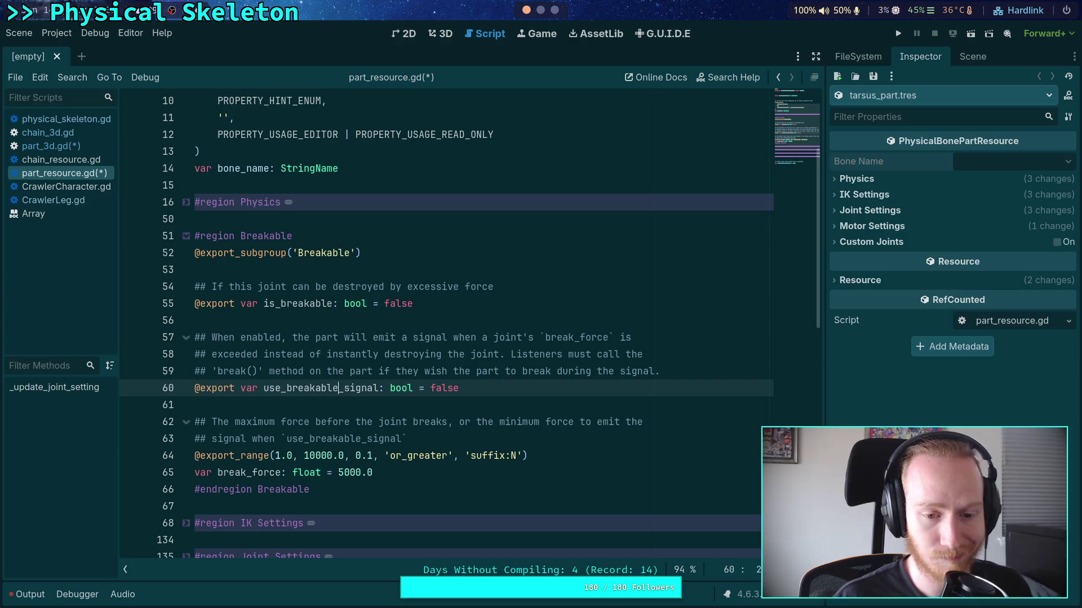
click(483, 432)
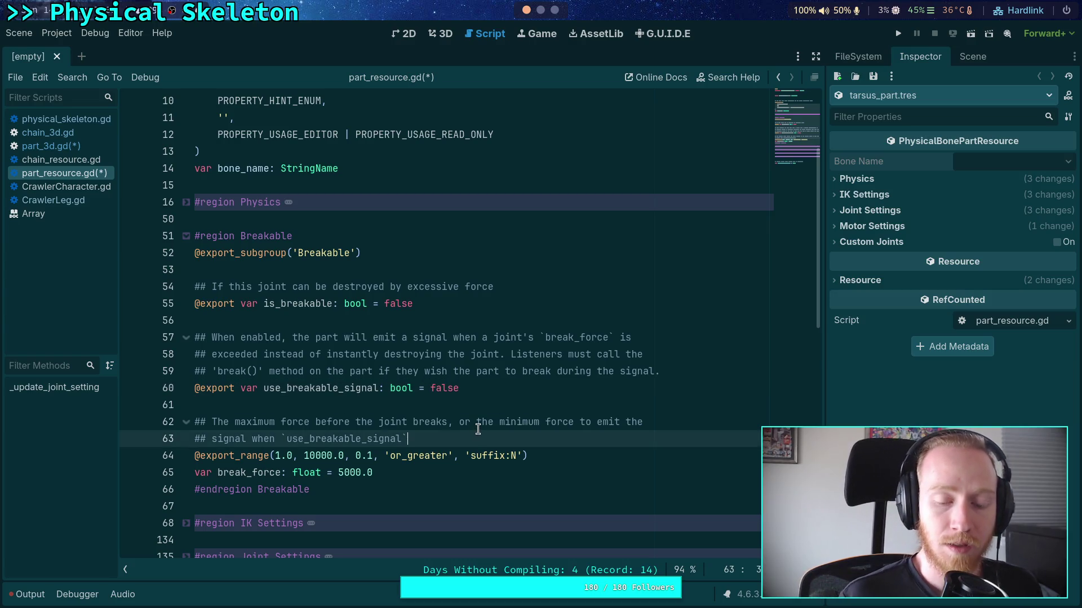
drag(286, 389, 338, 389)
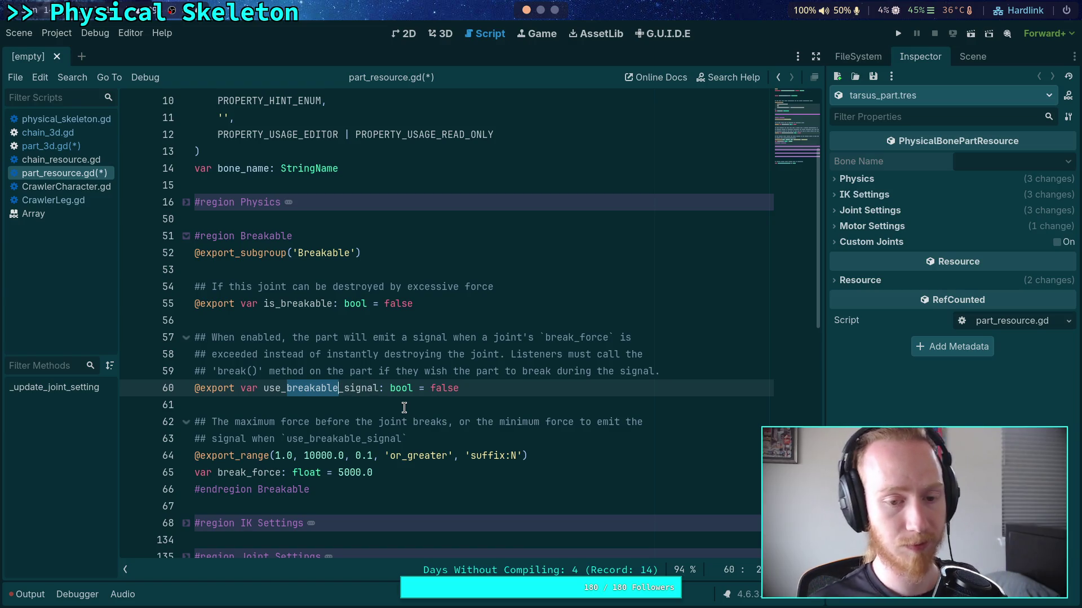
click(356, 253)
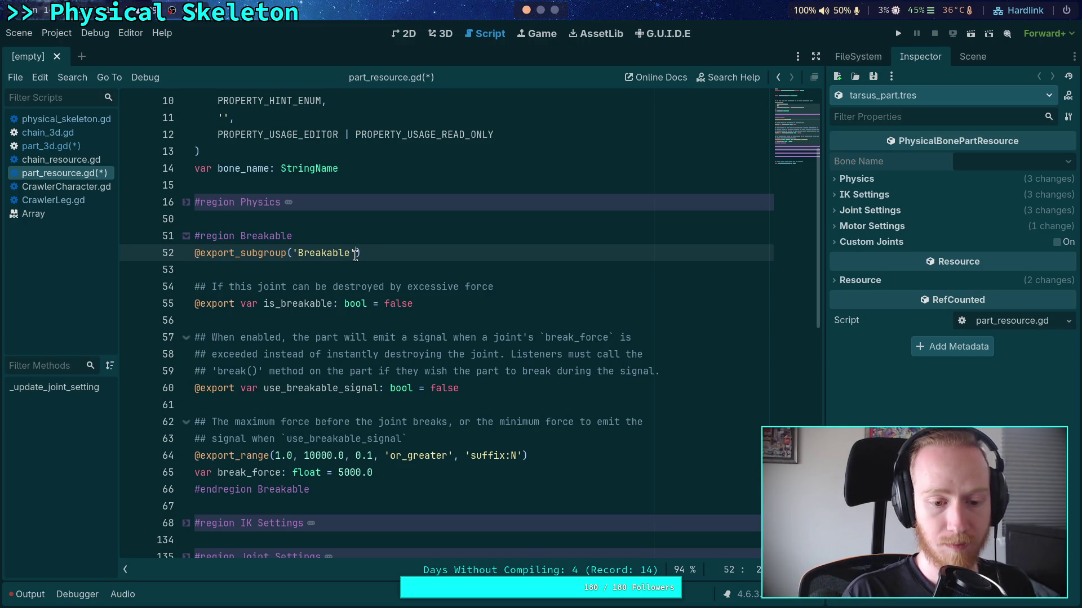
Step: Add 'break' as the prefix argument of the Breakable export subgroup
text(, 'breaking)
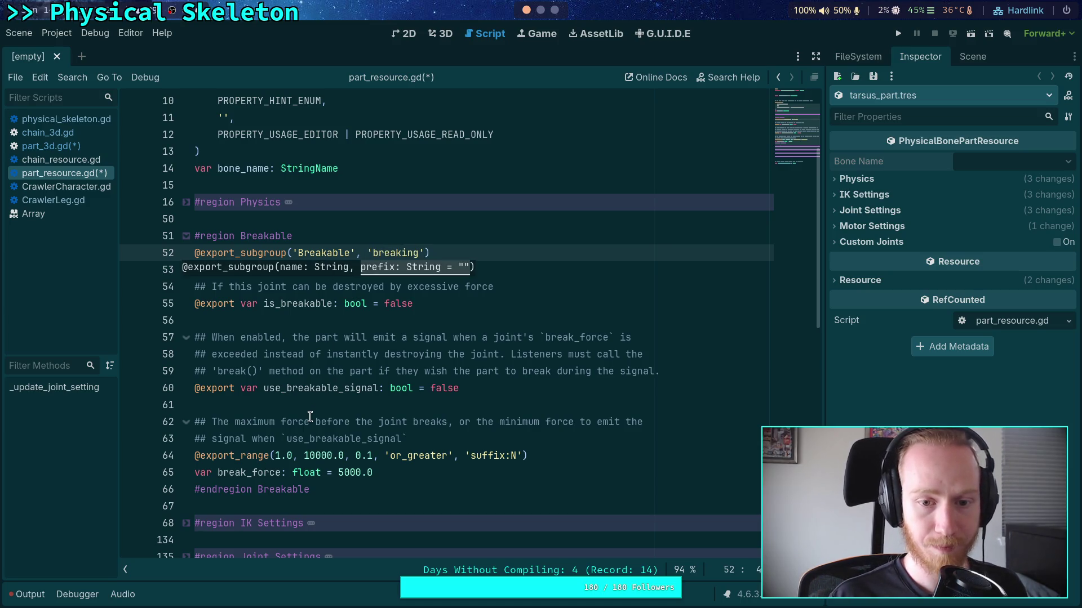
key(BackSpace)
key(BackSpace)
key(BackSpace)
text(eak)
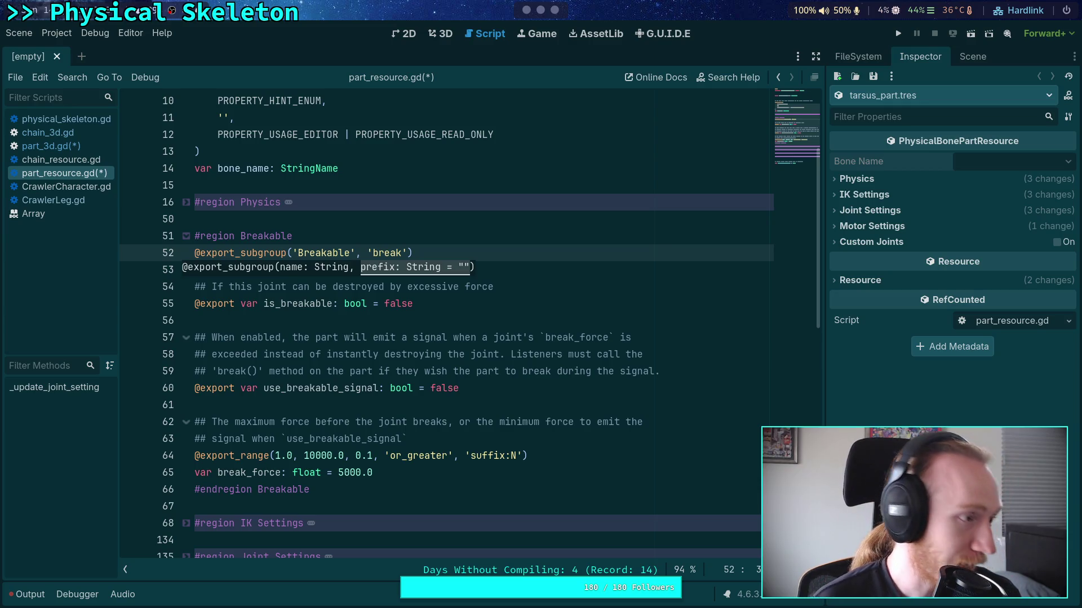
double_click(326, 249)
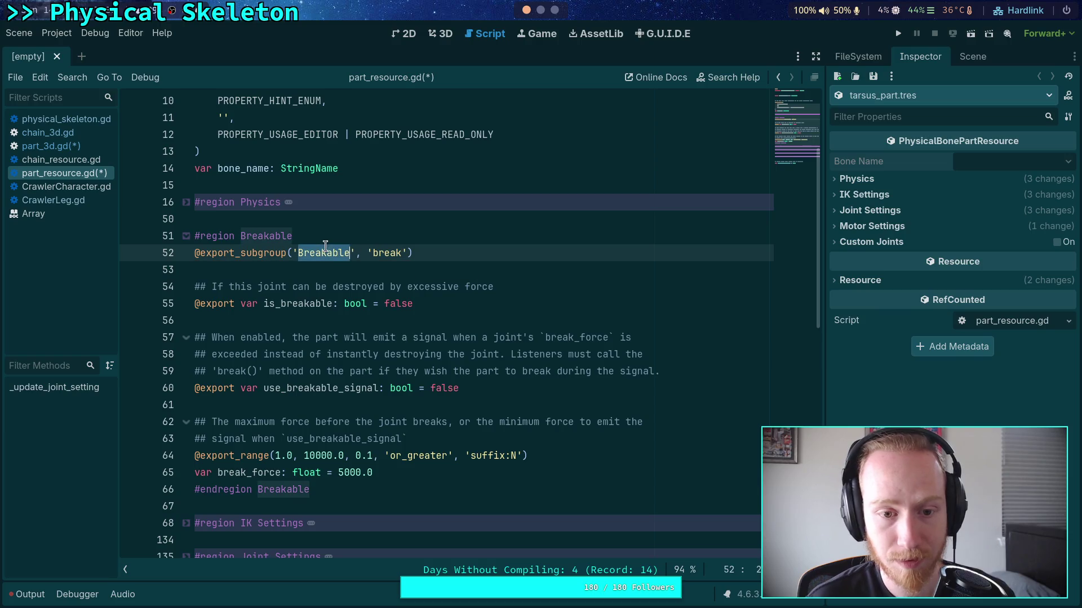
Step: Rename is_breakable, use_breakable_signal and break_force to break_enabled, break_use_signal and break_max_force
drag(265, 303, 336, 294)
text(break_)
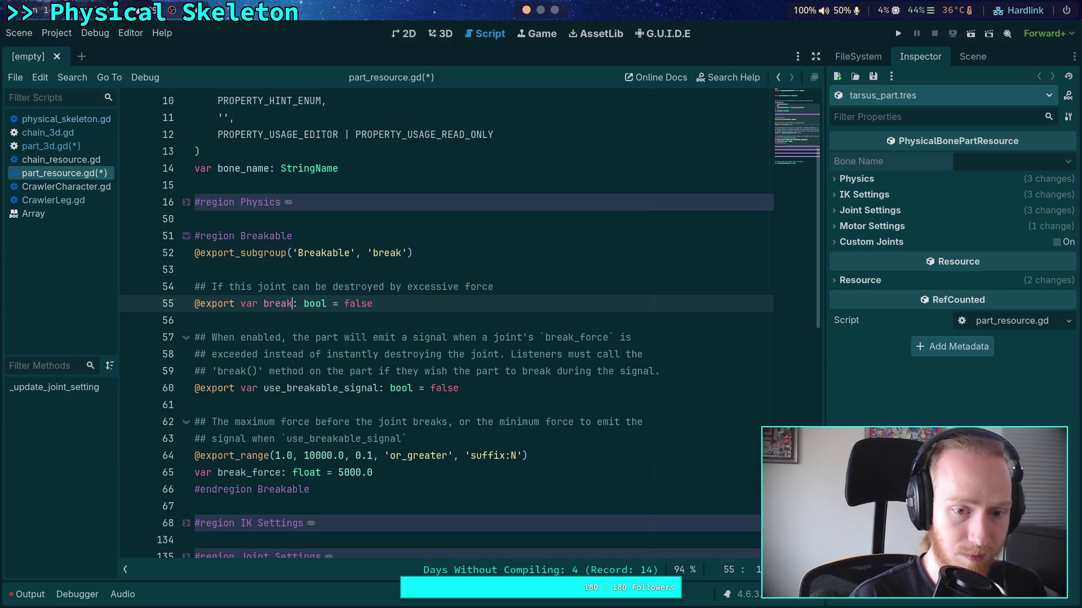
text(enabled)
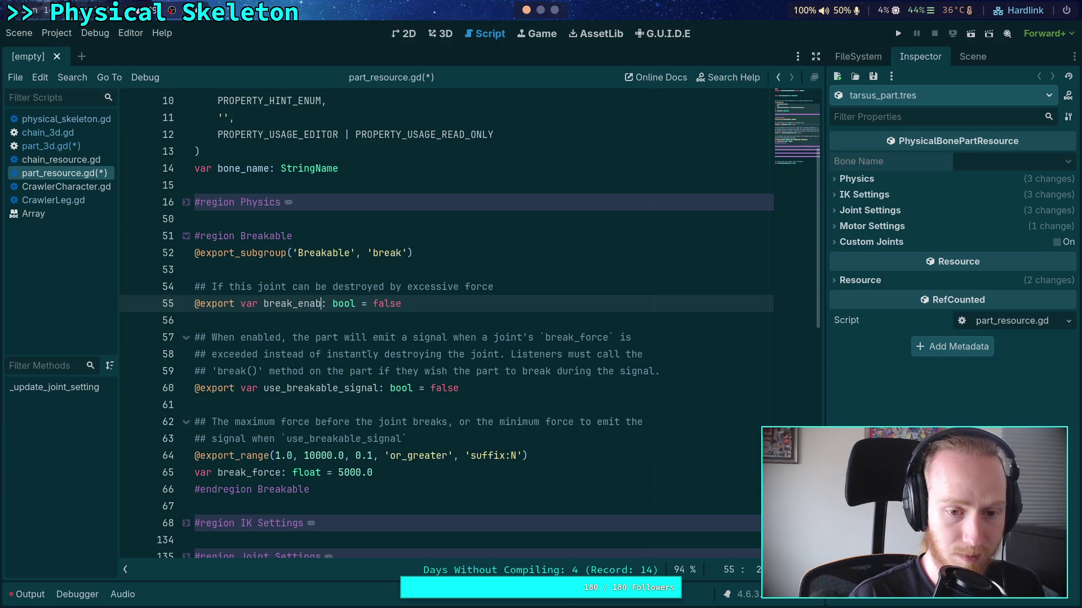
click(263, 388)
text(break_)
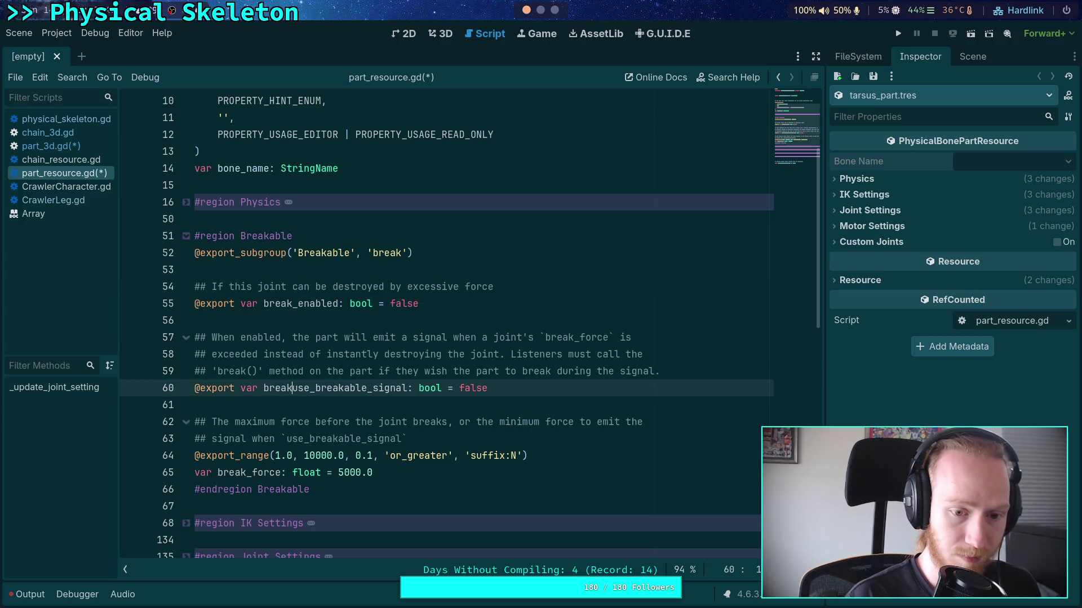
drag(321, 388, 375, 395)
key(BackSpace)
key(BackSpace)
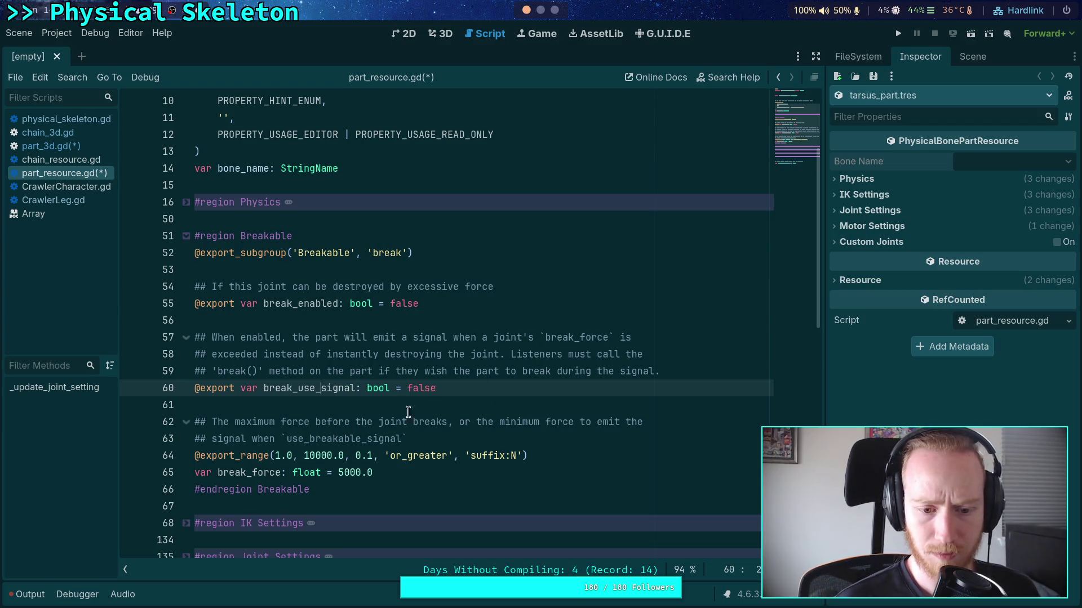
click(249, 470)
text(_max)
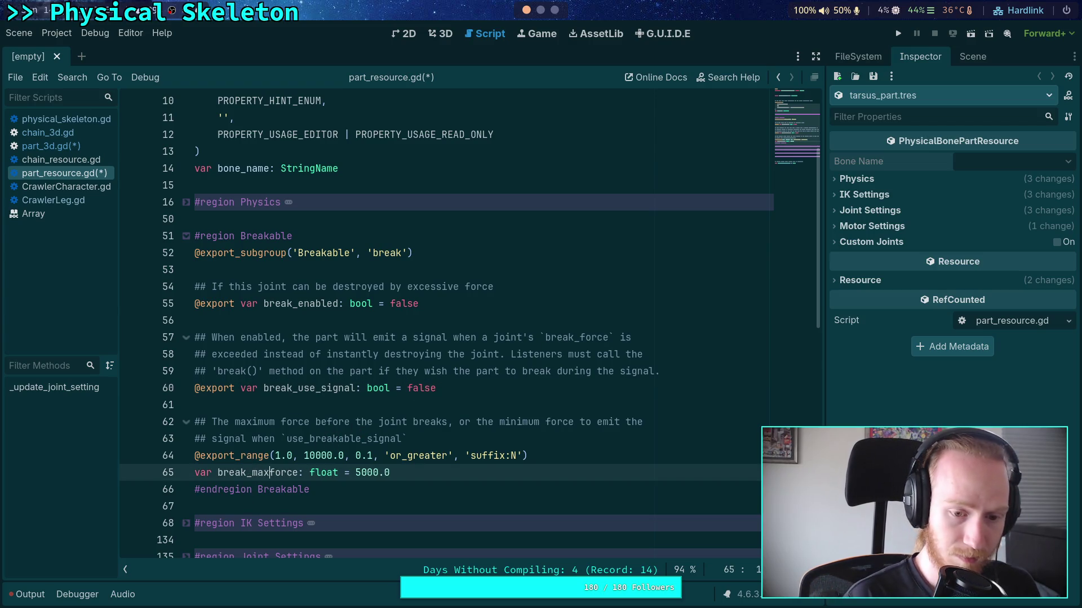
click(579, 336)
text(_max)
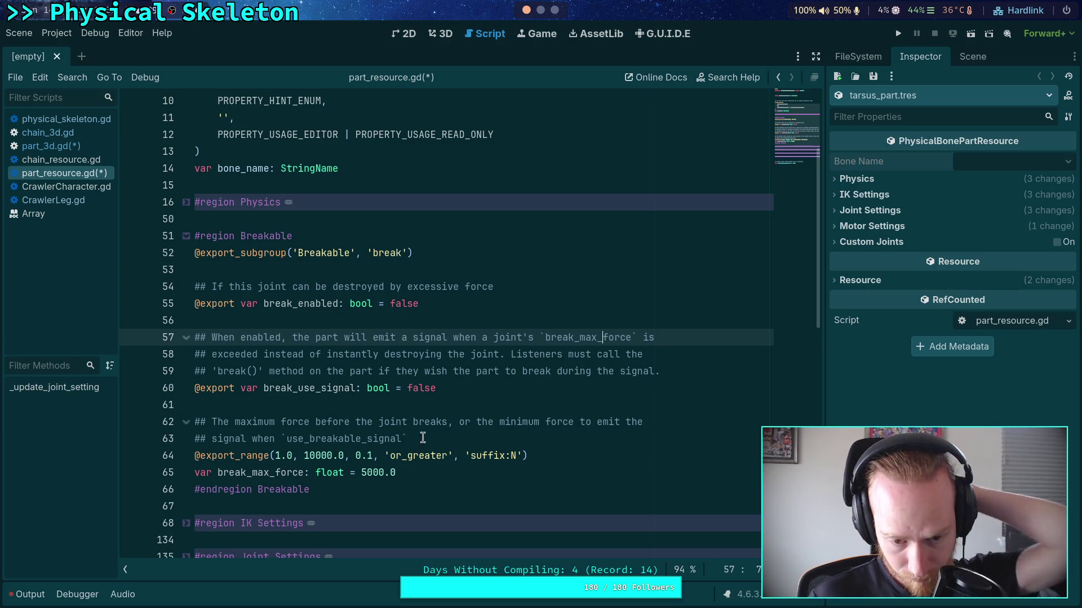
Step: Reword the break_max_force comment, replacing 'maximum ... before' with 'at which'
drag(235, 422, 276, 422)
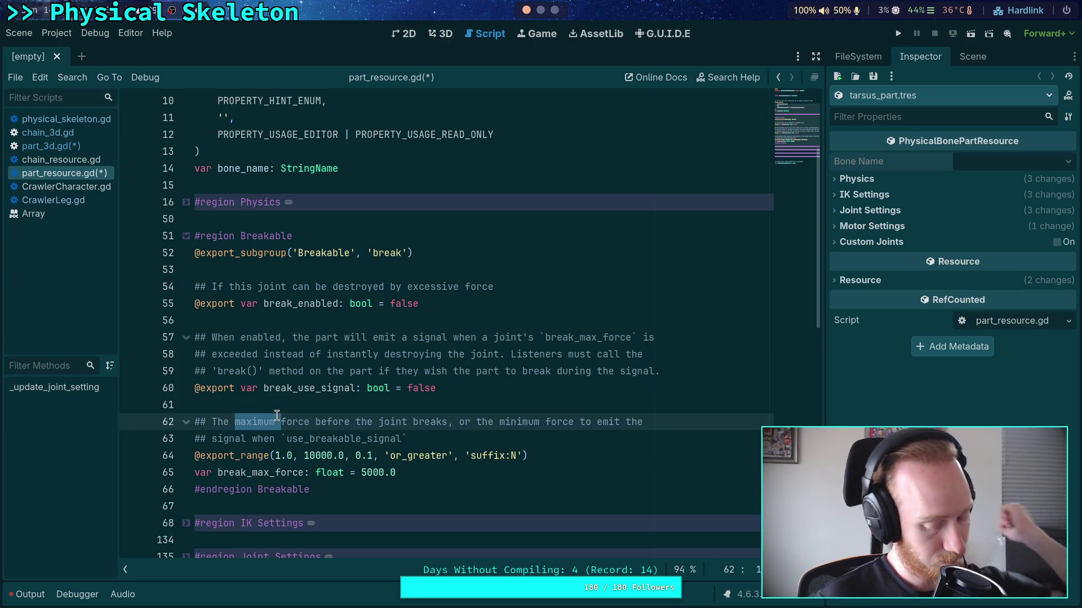
key(BackSpace)
key(Delete)
key(Delete)
key(Delete)
text(at which)
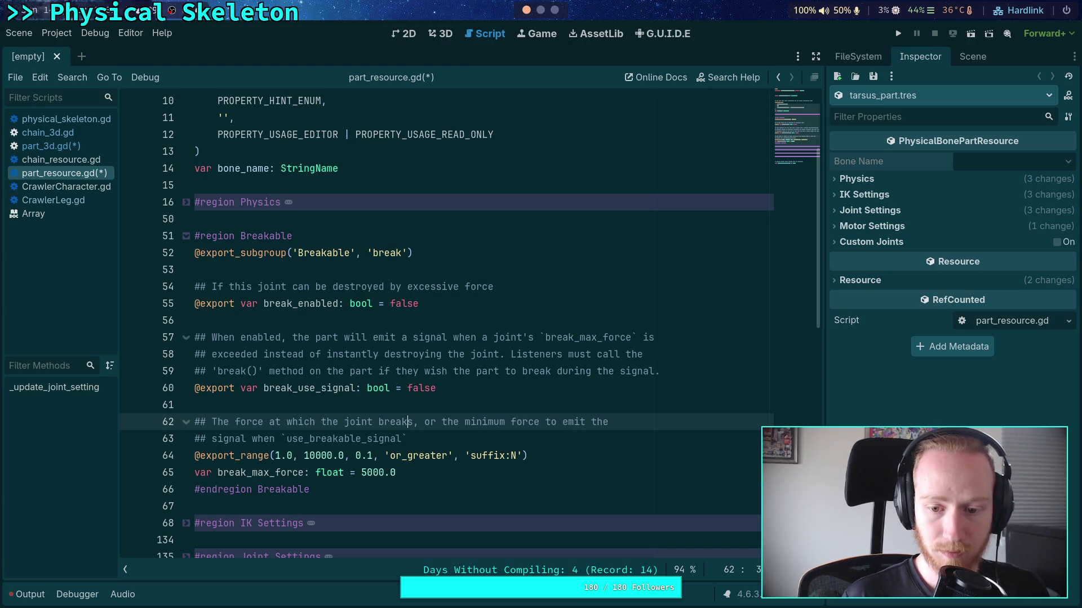
click(671, 415)
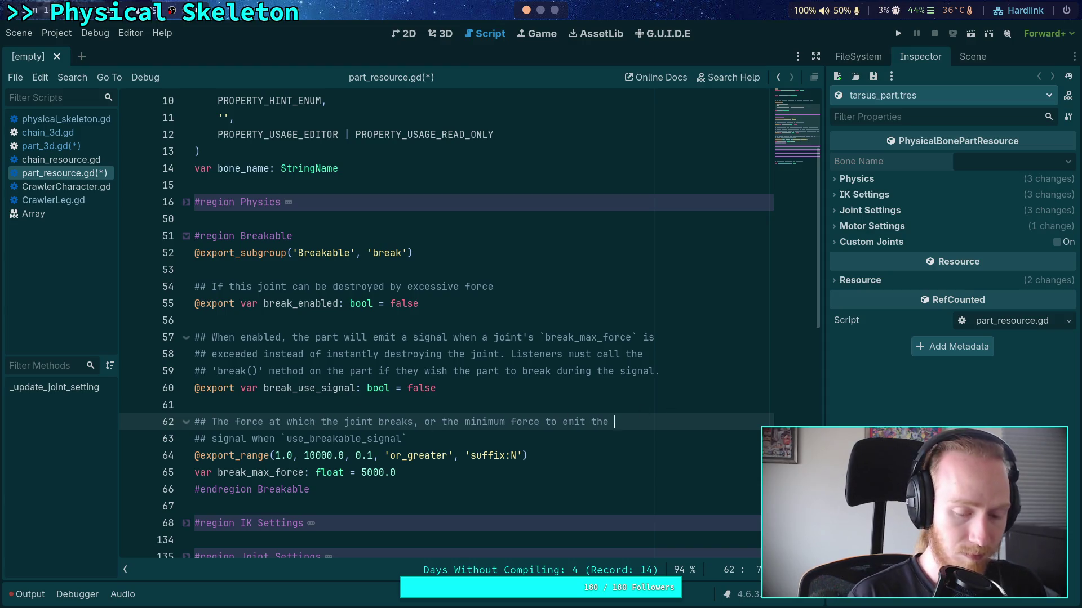
text(al)
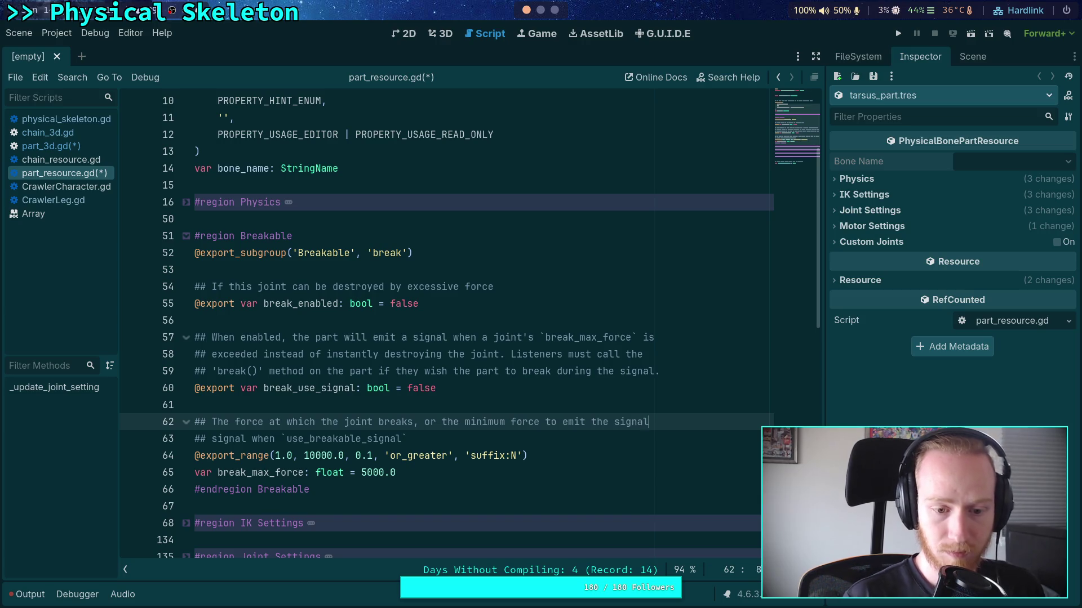
Step: End the comment with 'when `break_use_signal` is enabled' and save part_resource.gd
double_click(213, 438)
key(BackSpace)
key(BackSpace)
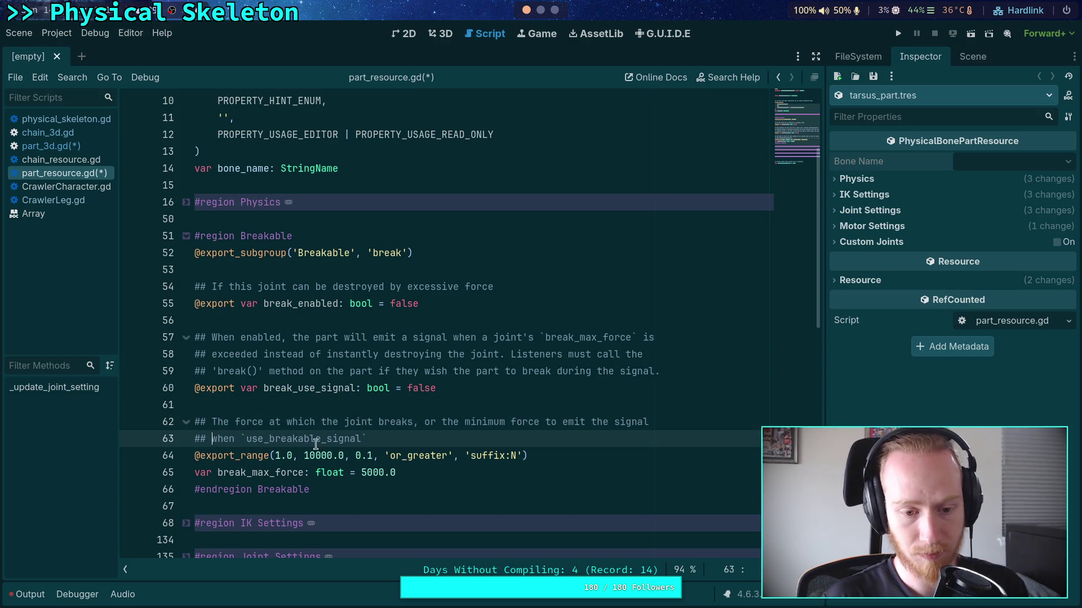
text(break_)
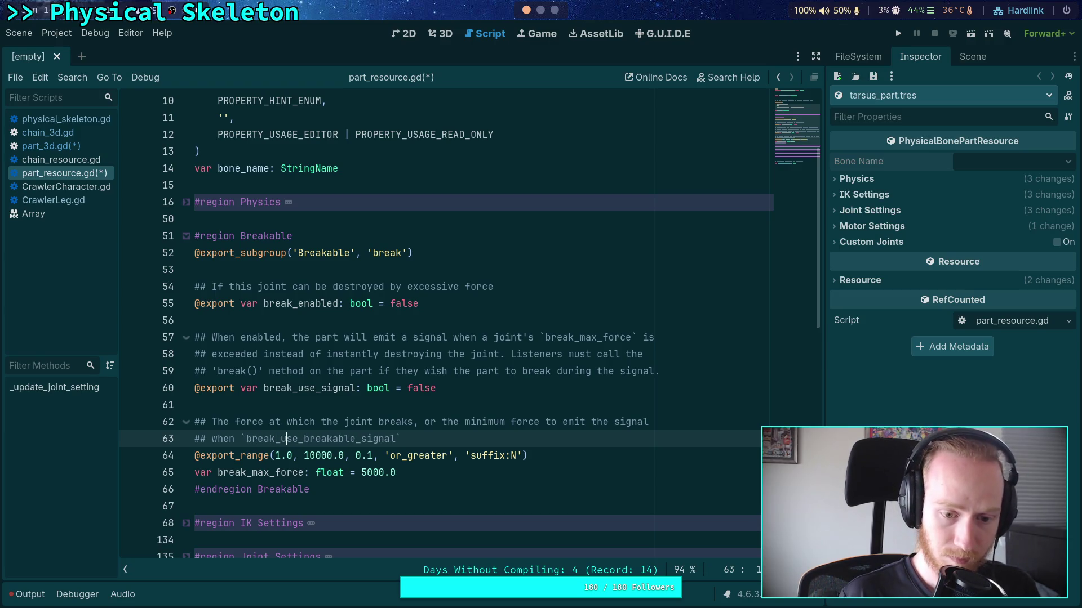
key(Delete)
key(Delete)
key(Delete)
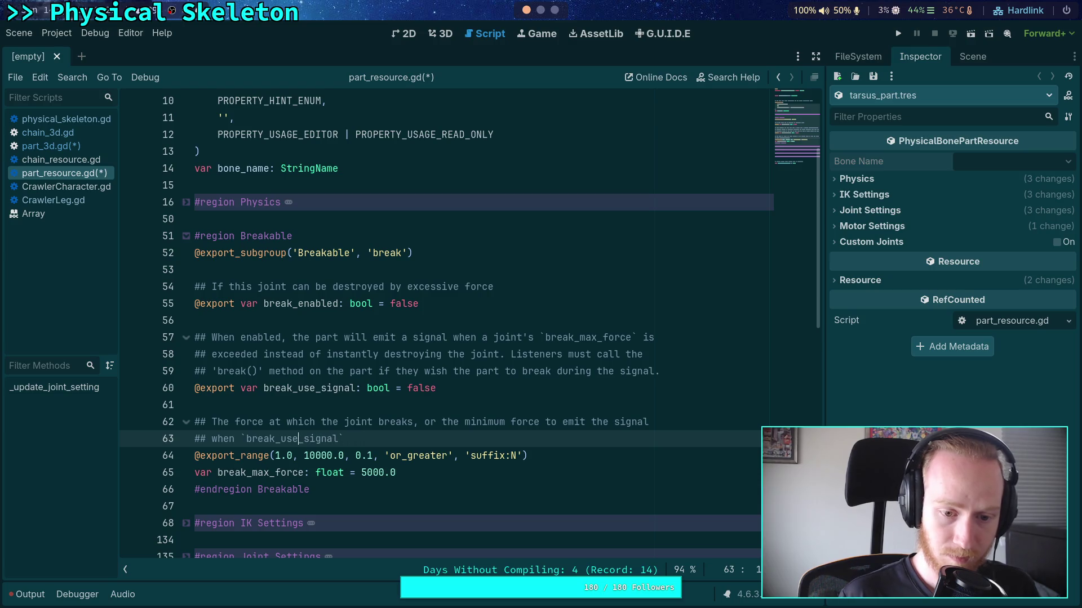
text(is enable)
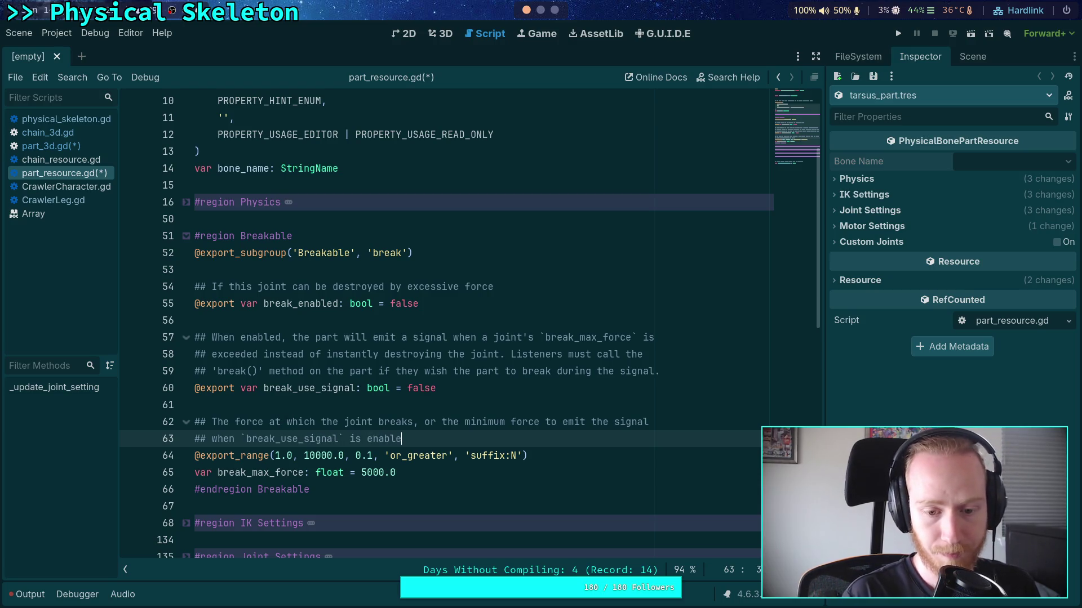
text(d.)
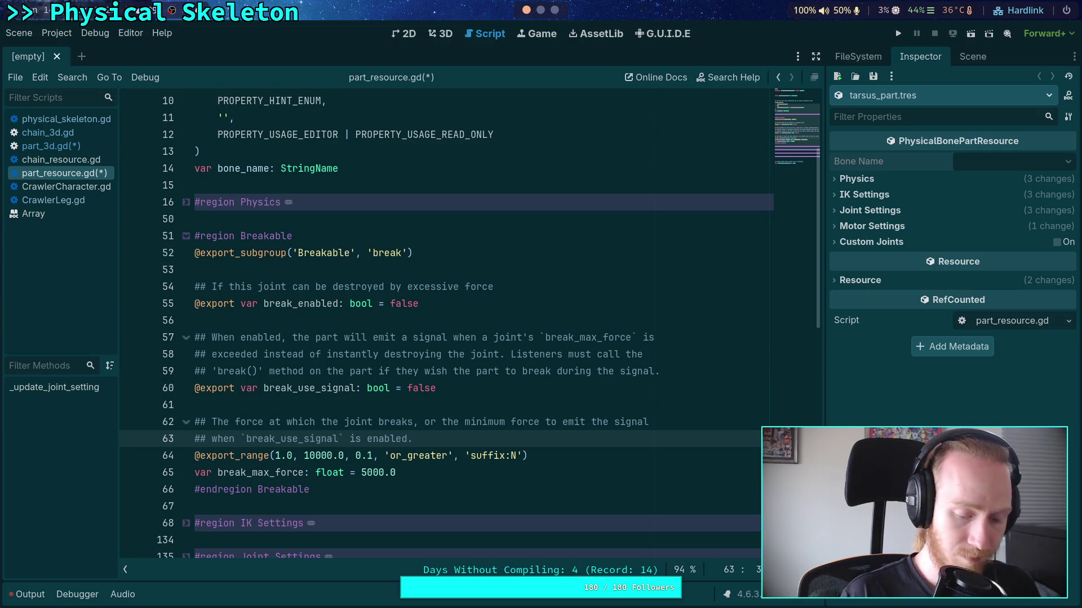
key(ctrl+s)
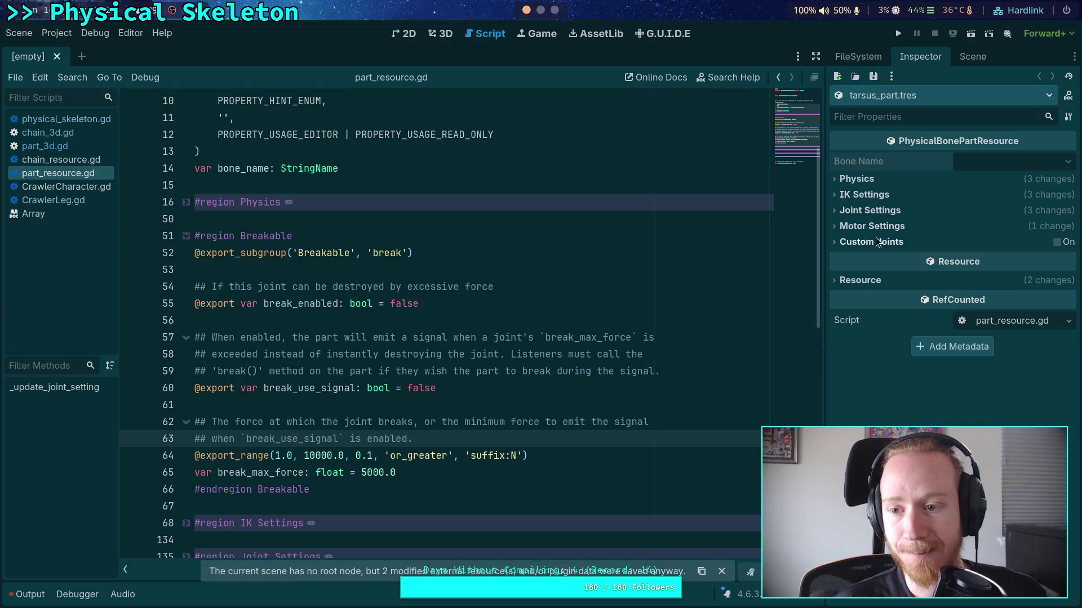
Step: Inspect tarsus_part.tres's Joint Settings, IK Settings and Physics sections in the Inspector
click(873, 210)
click(879, 210)
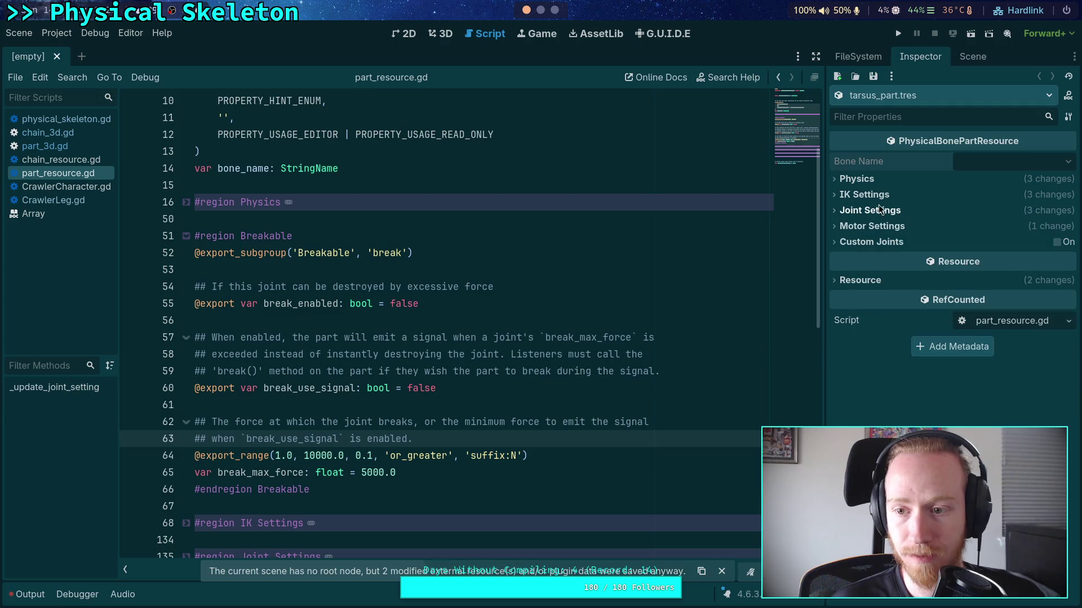
click(973, 56)
click(858, 56)
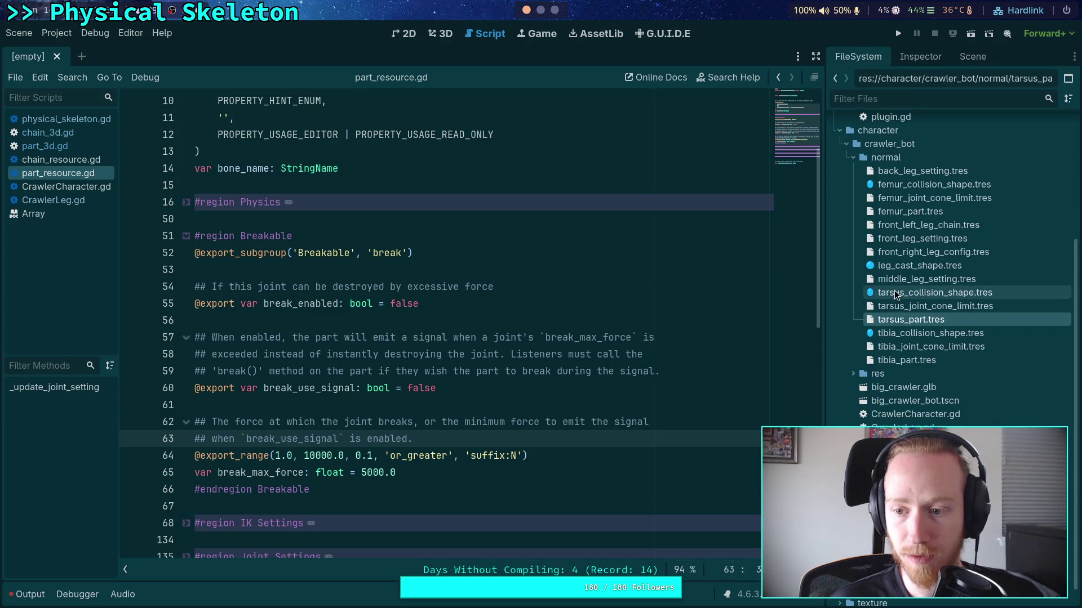
click(930, 56)
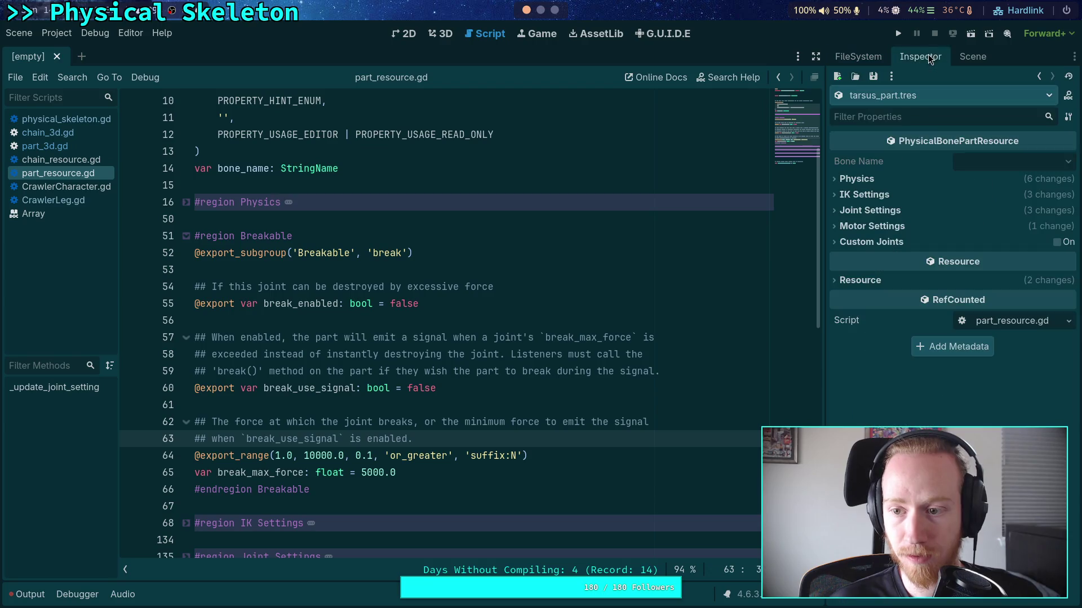
click(877, 201)
click(879, 198)
click(878, 212)
click(879, 212)
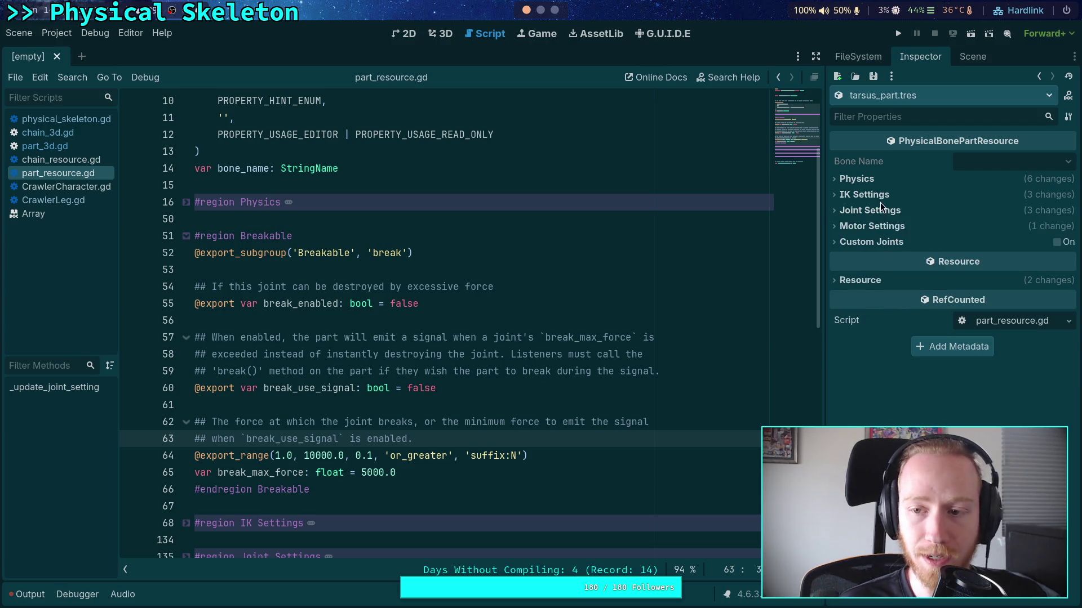
click(874, 179)
click(874, 178)
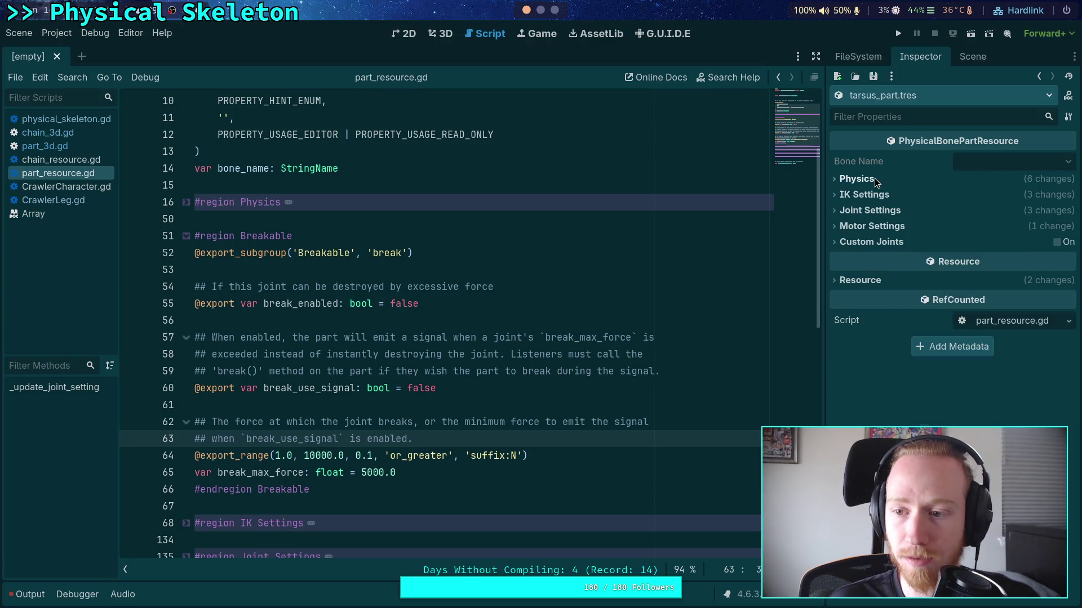
Step: Reselect tarsus_part.tres in the FileSystem and reload the current project
click(863, 63)
click(927, 307)
click(918, 57)
click(856, 60)
click(912, 321)
click(911, 58)
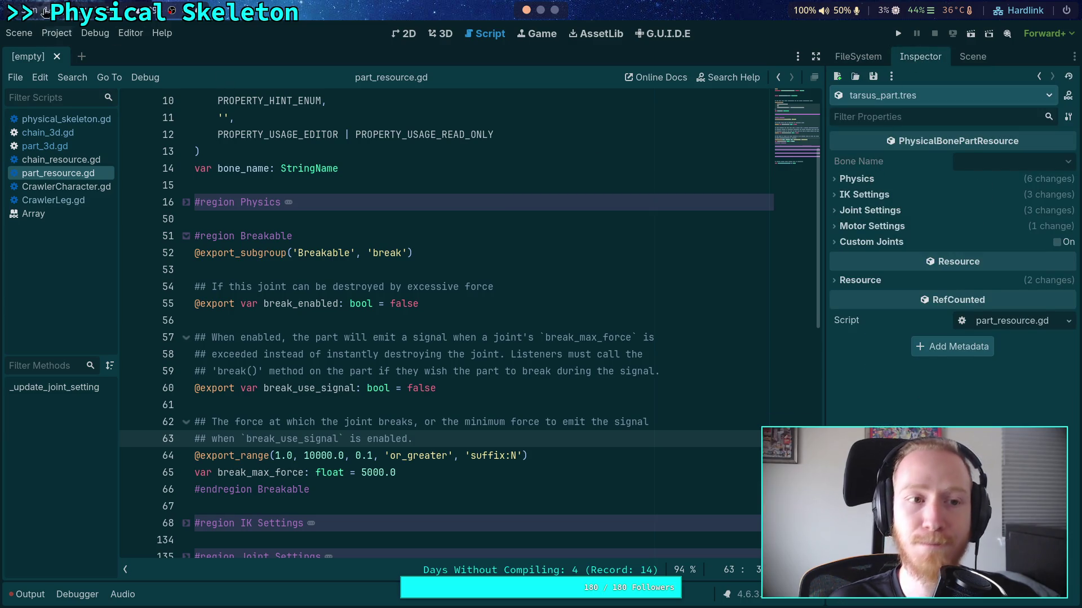
click(56, 33)
click(100, 185)
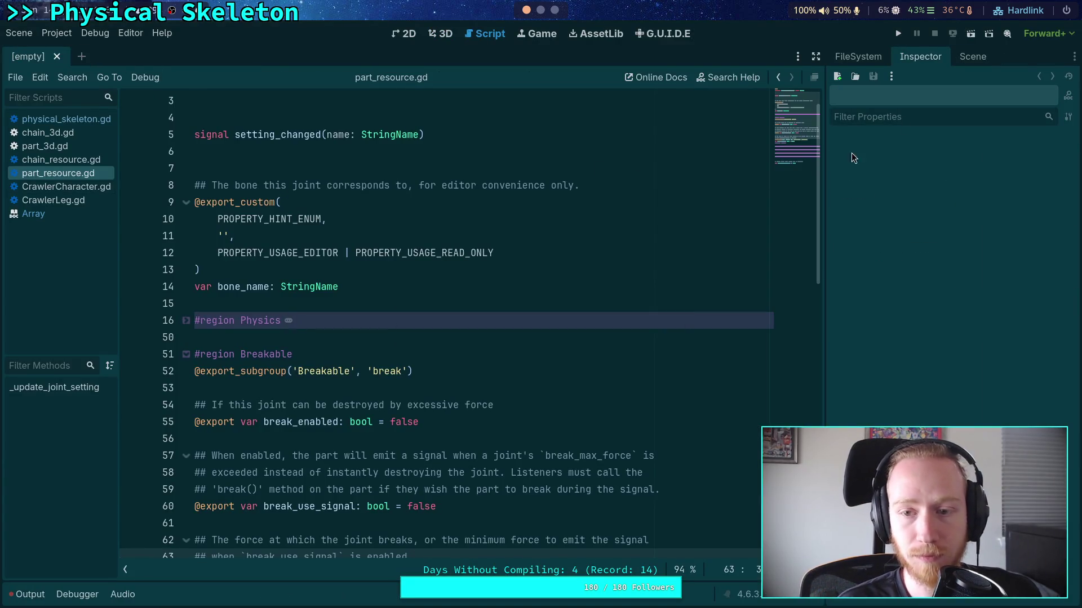
click(887, 56)
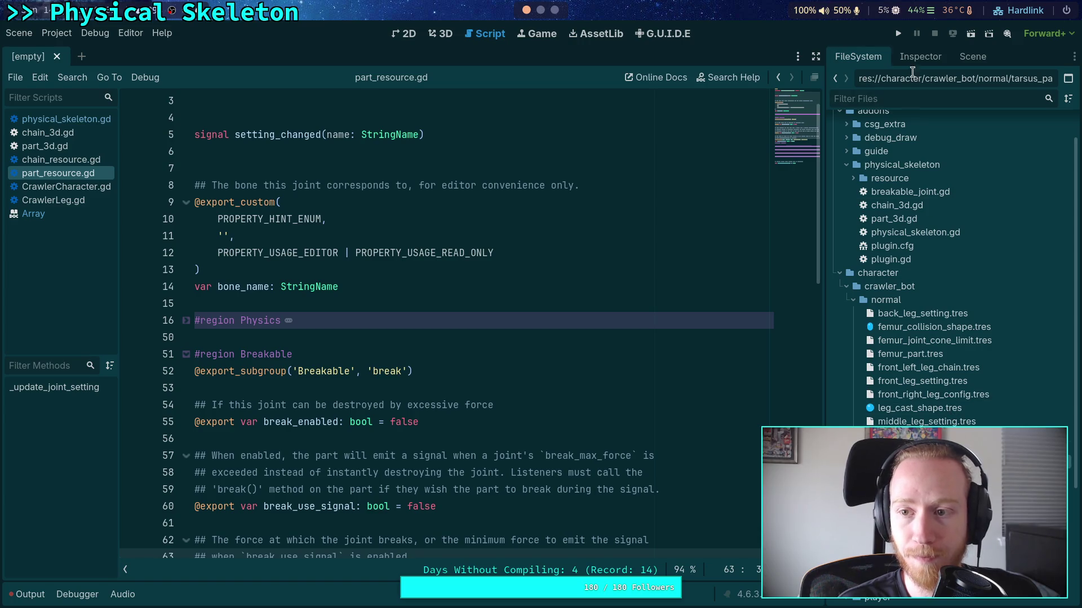
click(470, 438)
scroll(471, 431, down, 4)
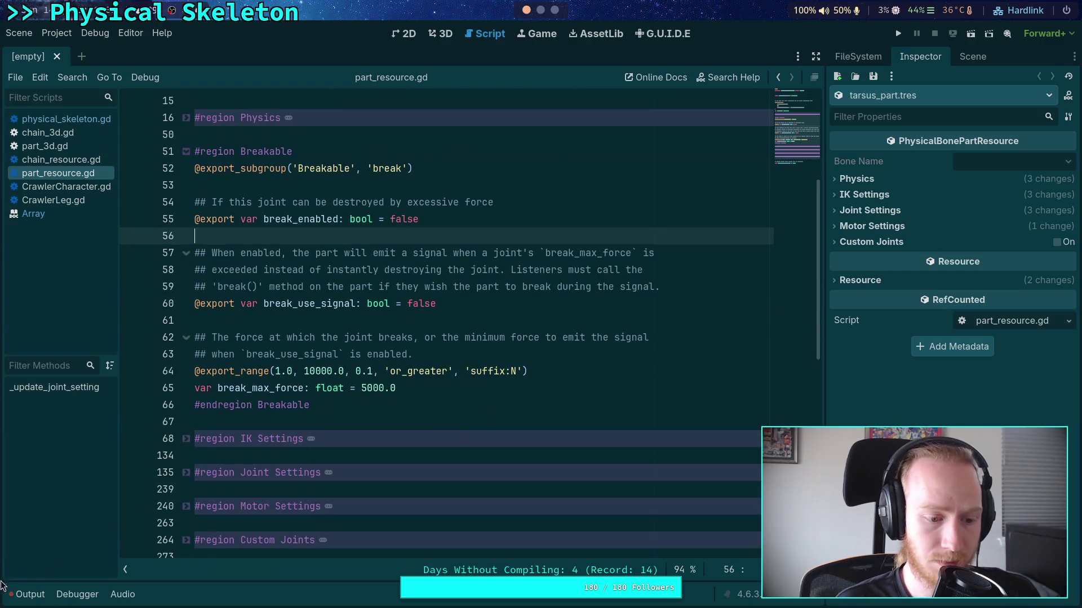
click(17, 590)
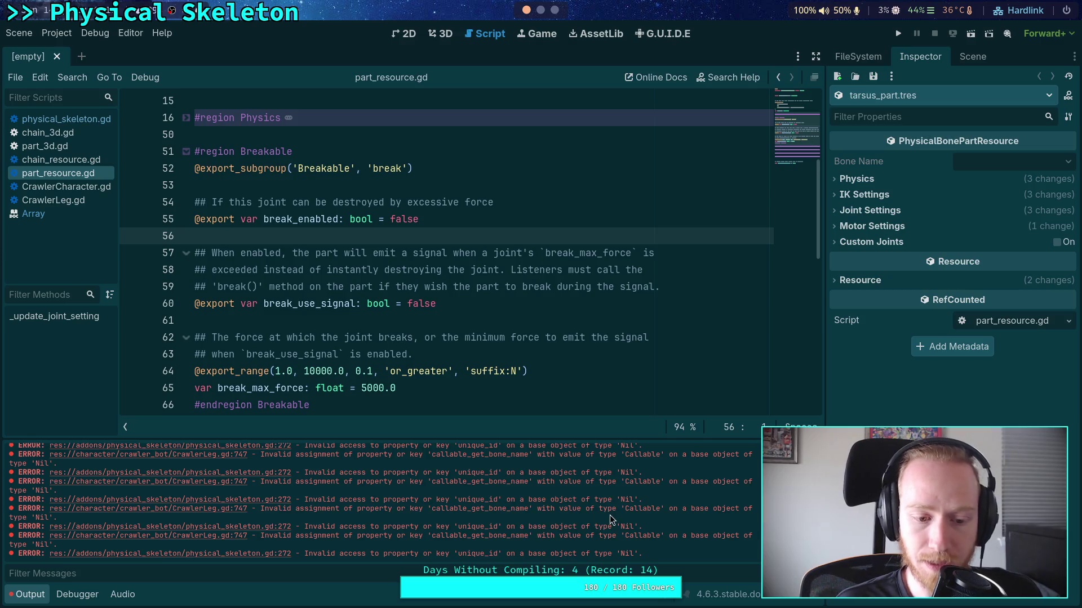
scroll(380, 501, up, 10)
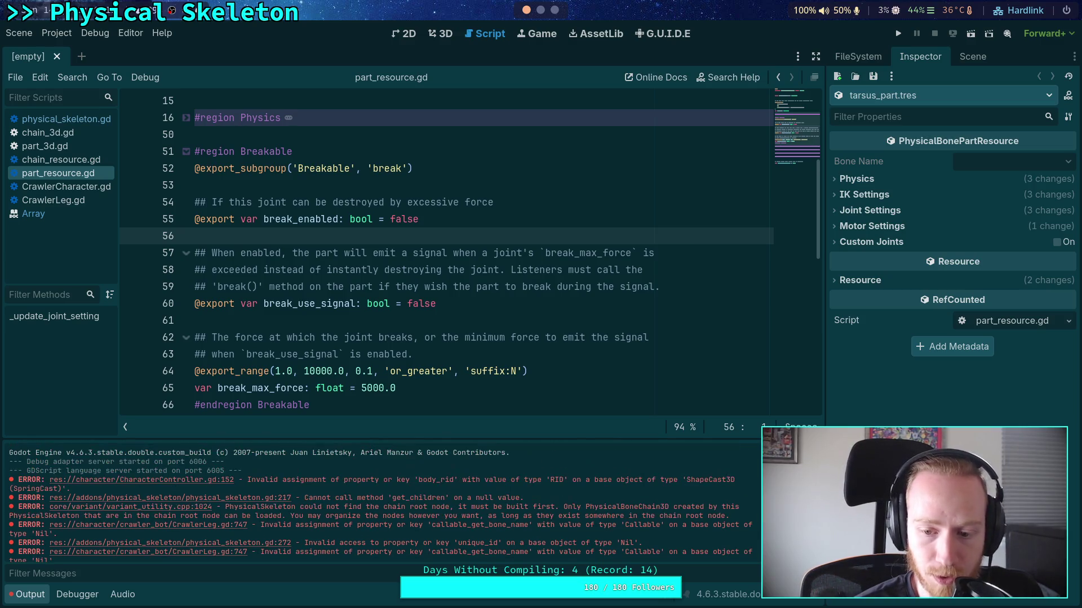
click(25, 594)
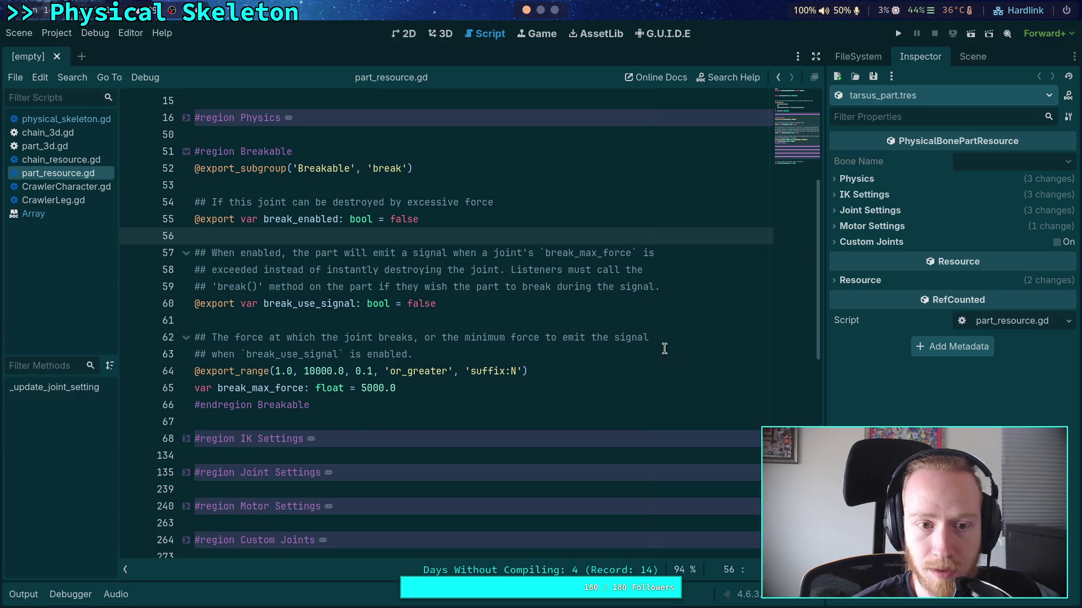
scroll(611, 333, up, 1)
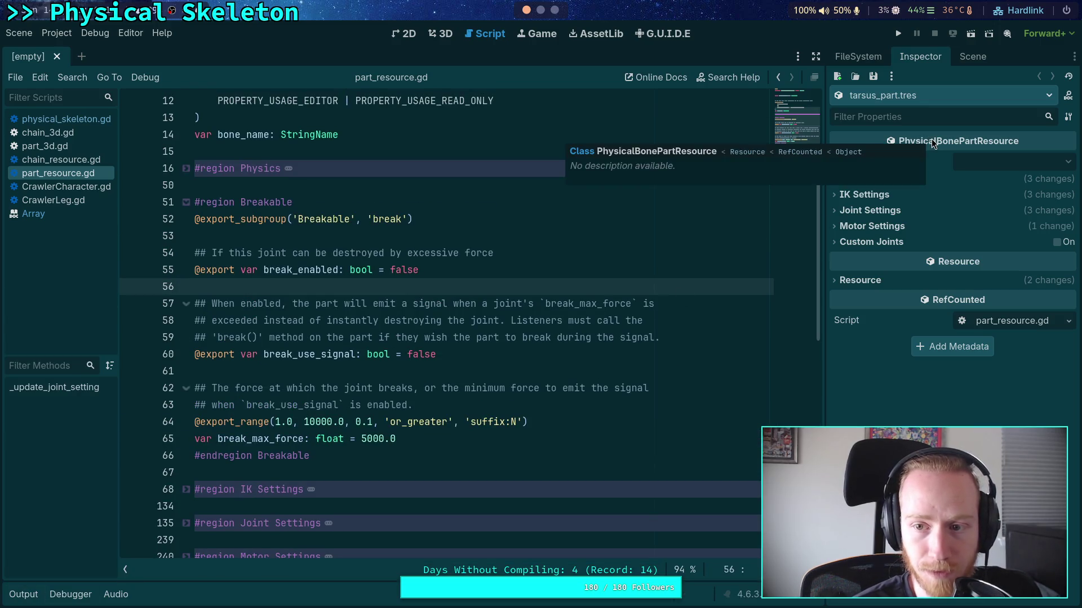
drag(780, 86, 789, 118)
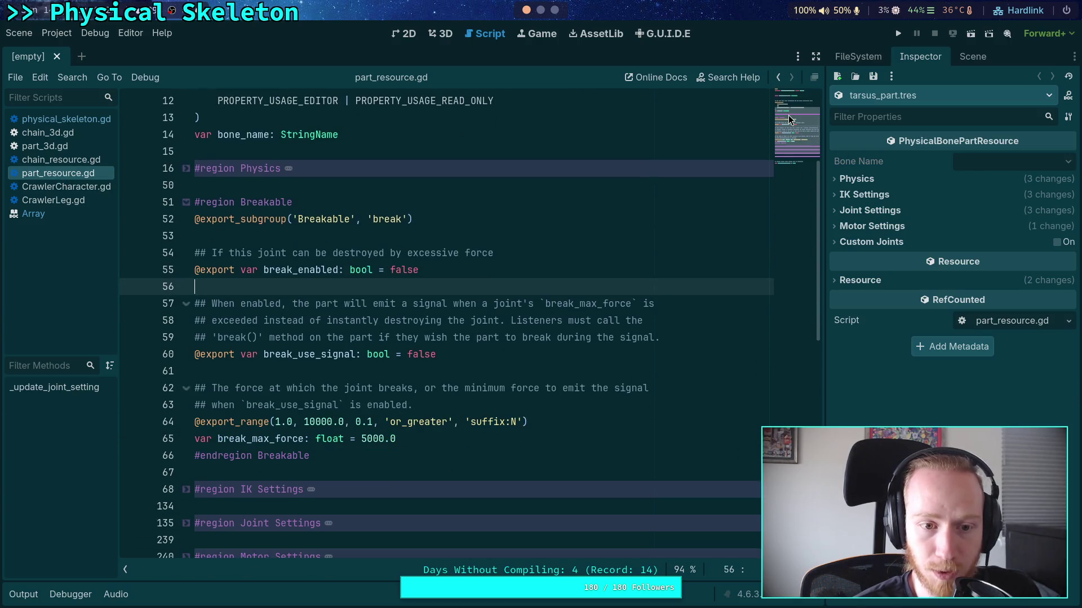
click(590, 217)
click(877, 179)
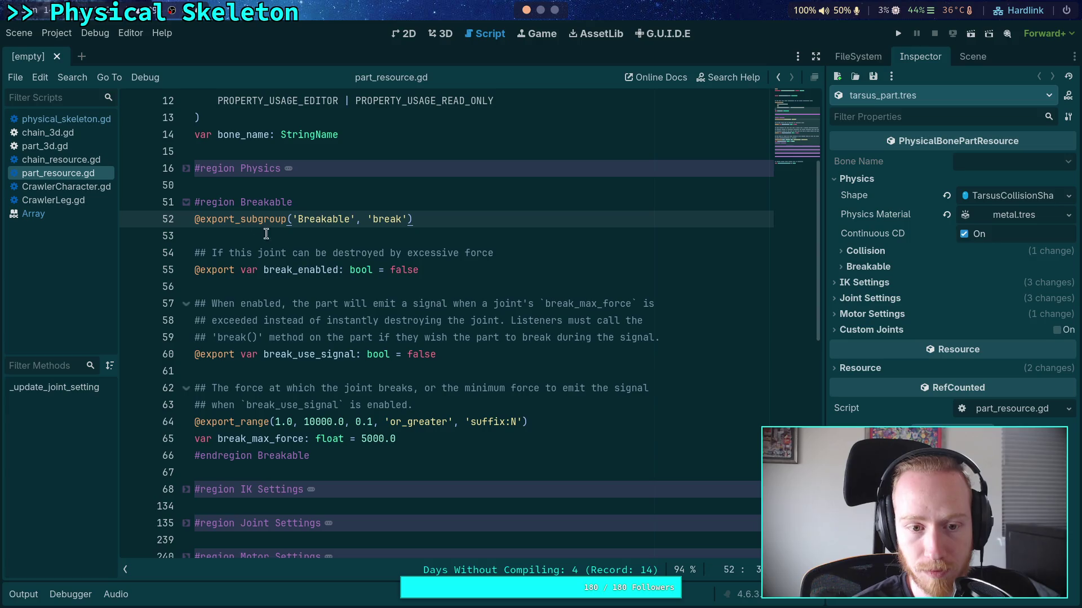
drag(241, 219, 255, 219)
key(BackSpace)
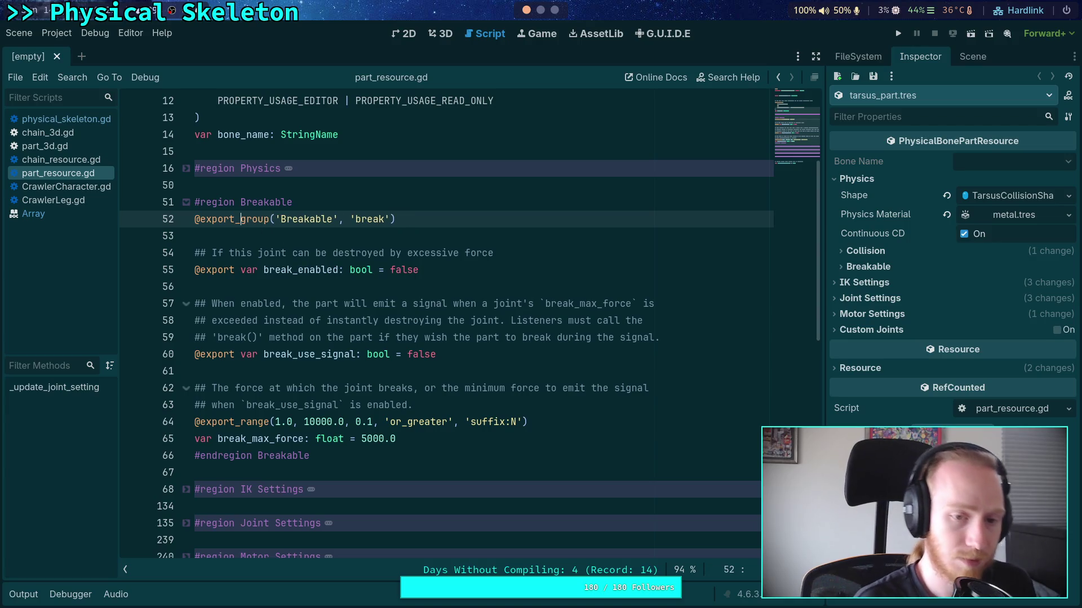
key(ctrl+s)
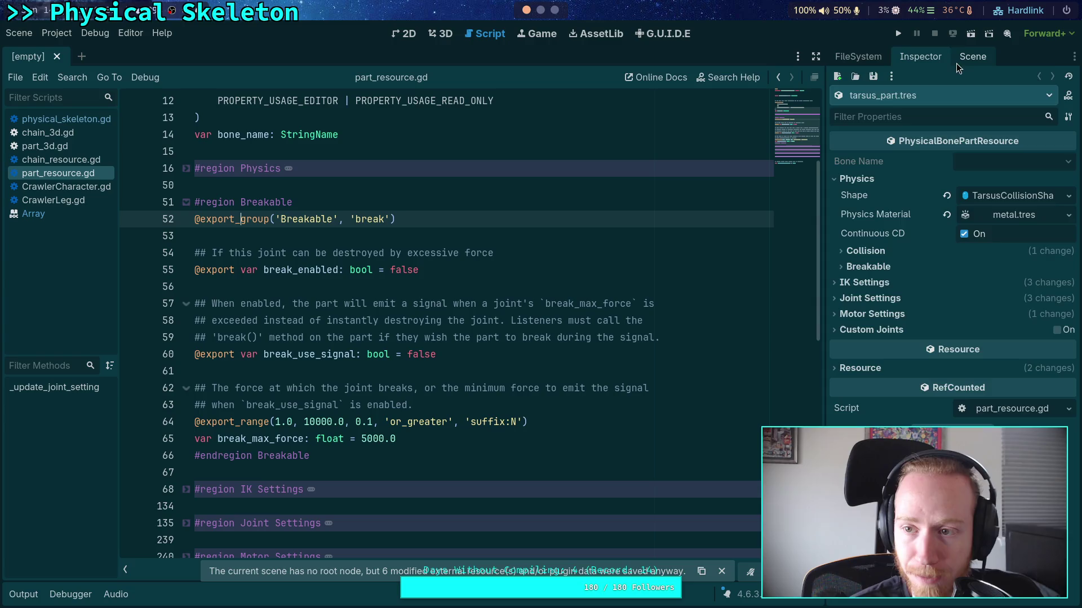
click(965, 57)
click(858, 56)
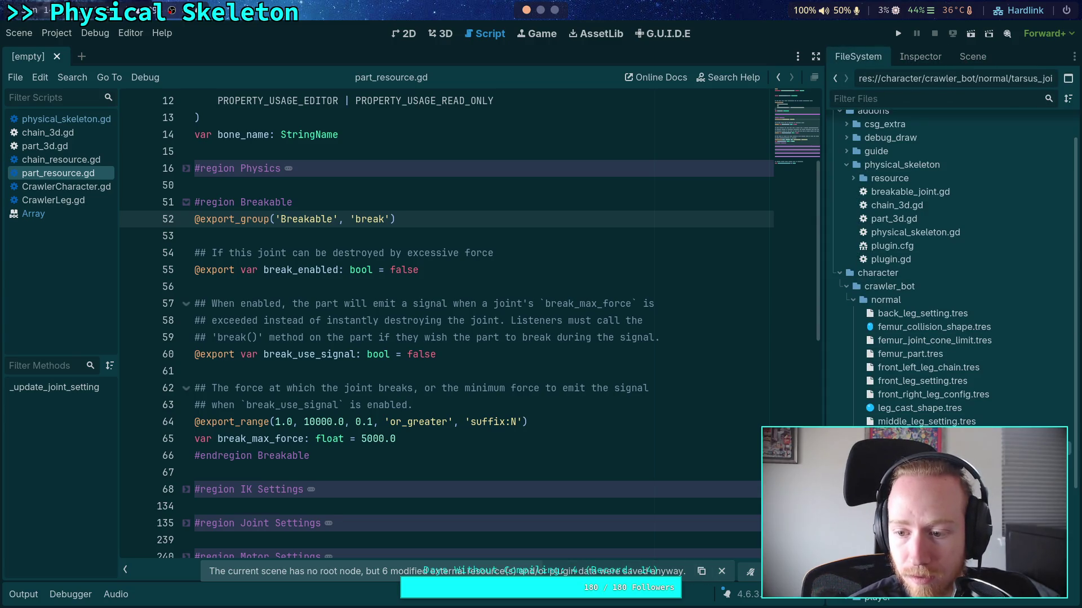
click(913, 59)
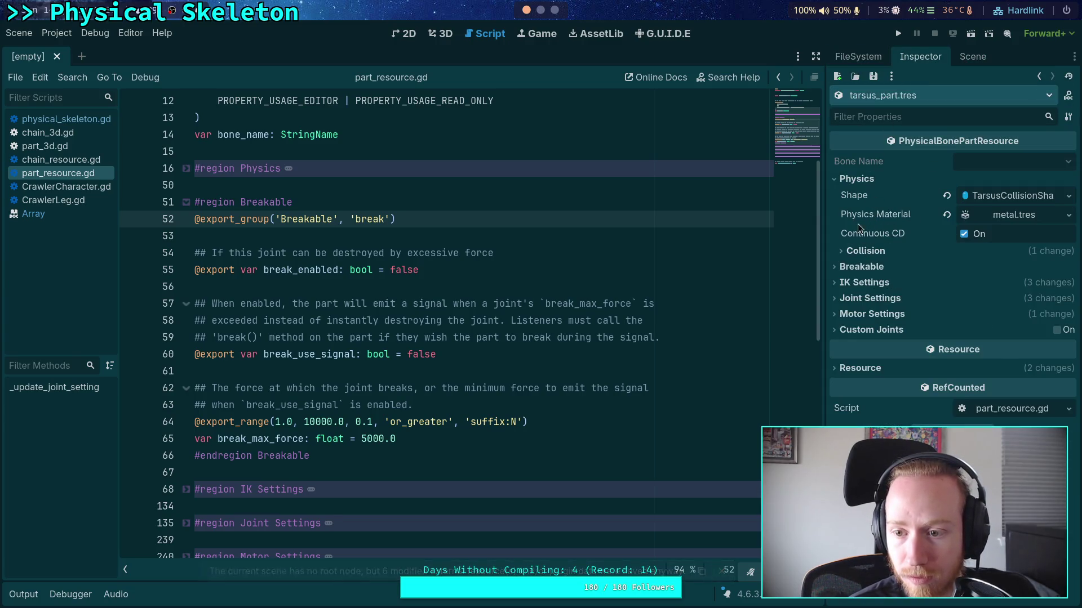
Step: Expand the Breakable group in tarsus_part's Inspector and turn breaking on
click(856, 180)
click(858, 188)
click(857, 192)
click(861, 179)
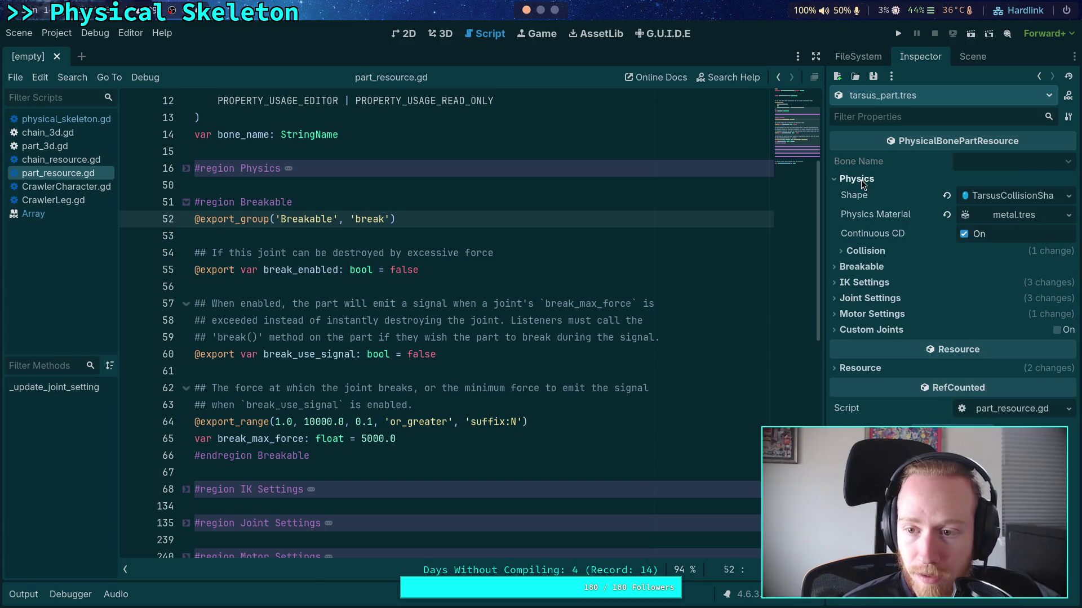
click(865, 252)
click(864, 253)
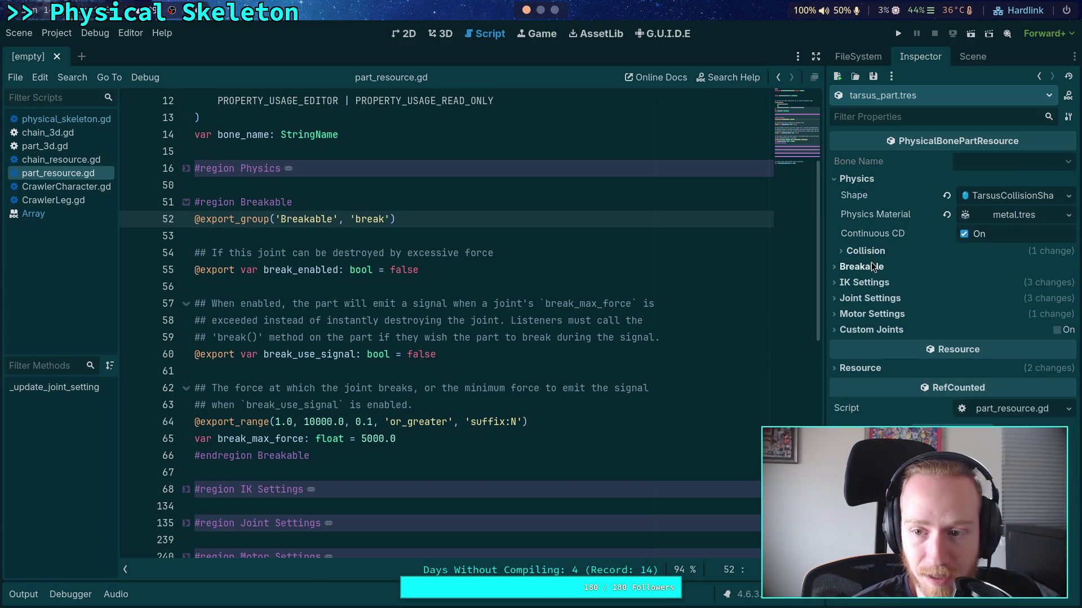
click(867, 268)
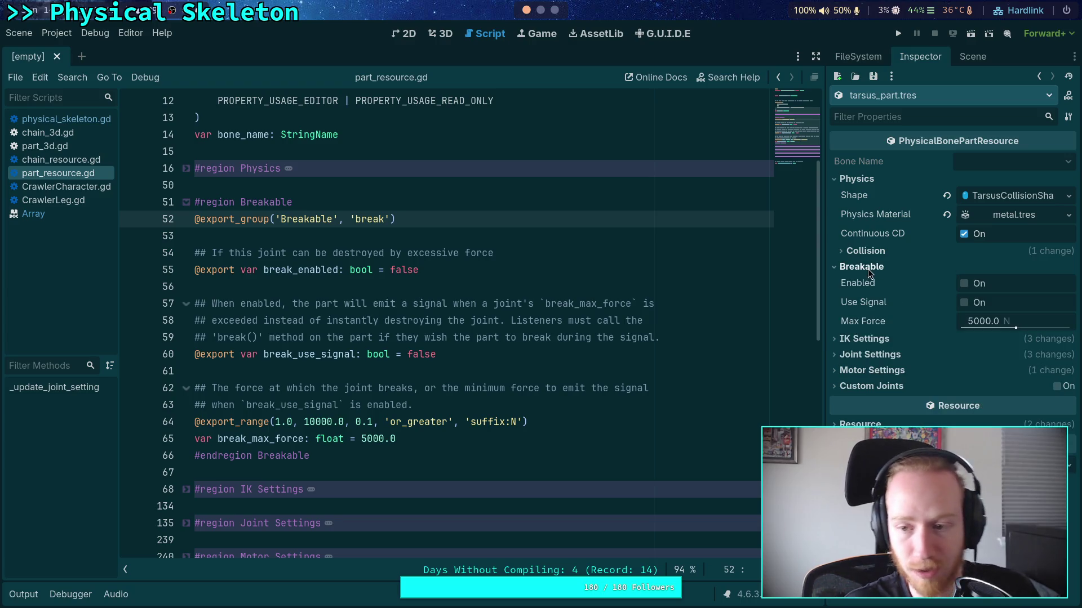
click(969, 286)
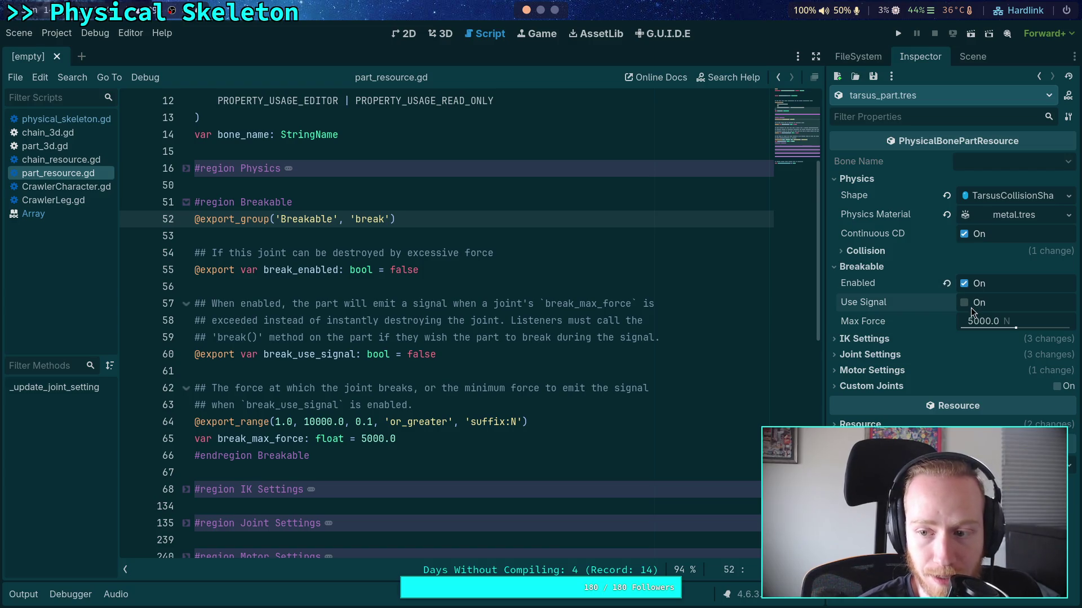
click(983, 322)
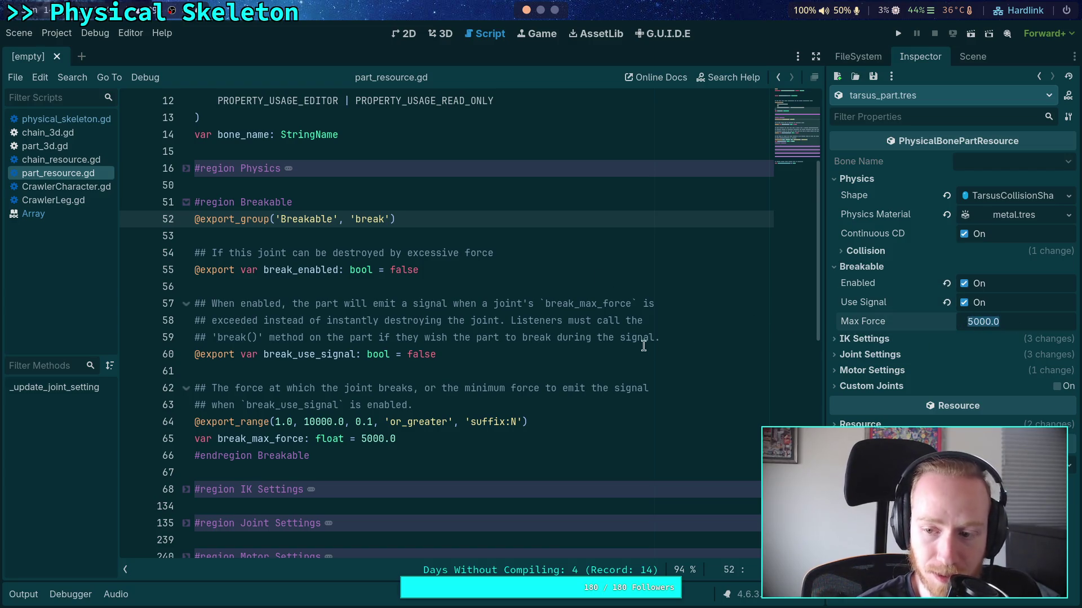
click(490, 382)
click(485, 369)
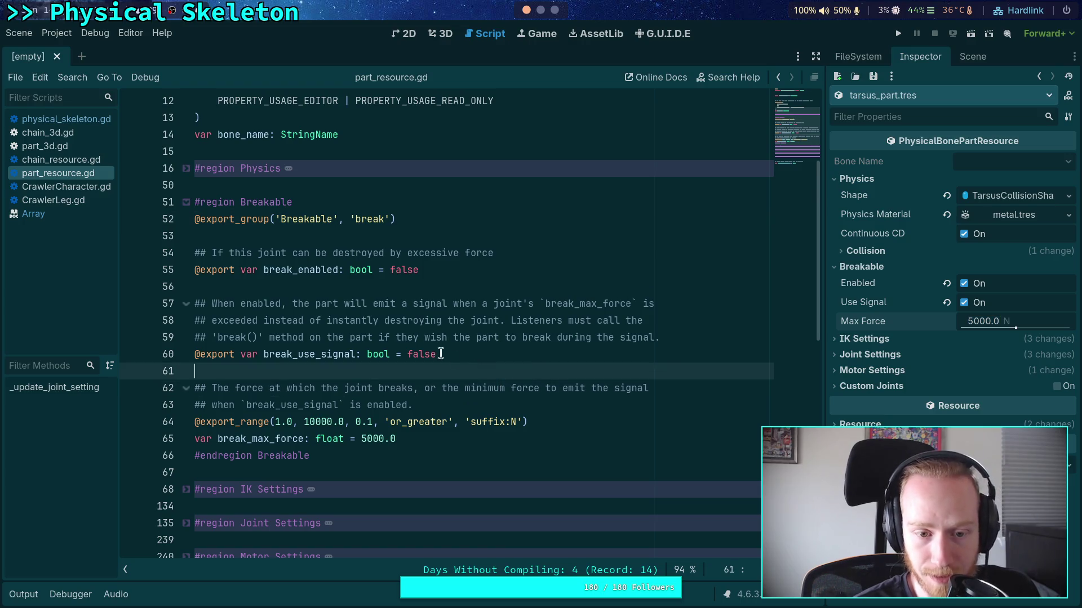
click(63, 147)
Step: Delete the empty line 93 after the bone joint setup in part_3d.gd
scroll(378, 272, down, 10)
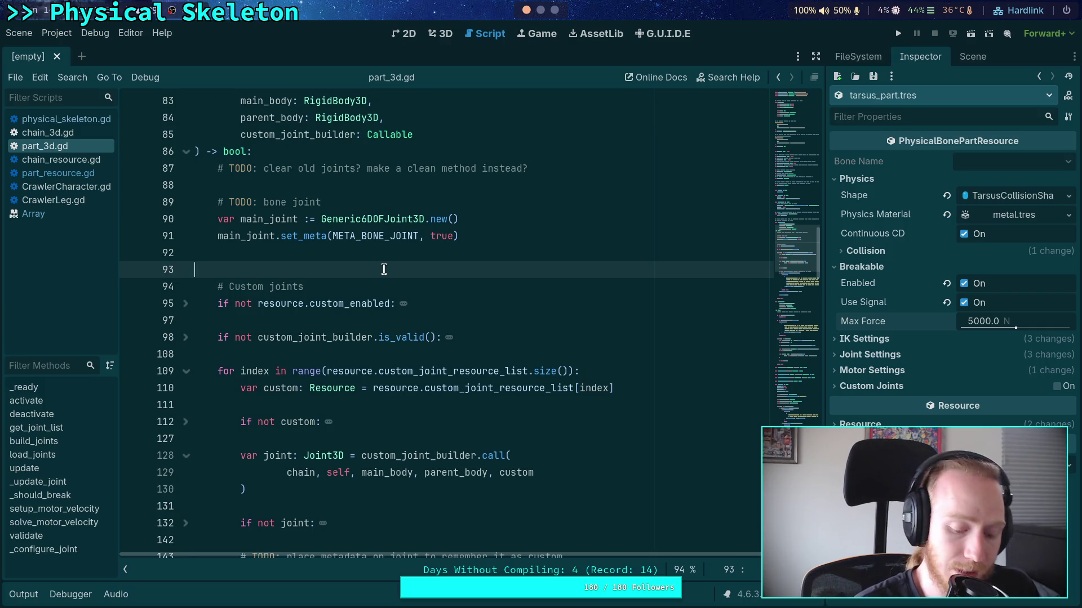
key(Delete)
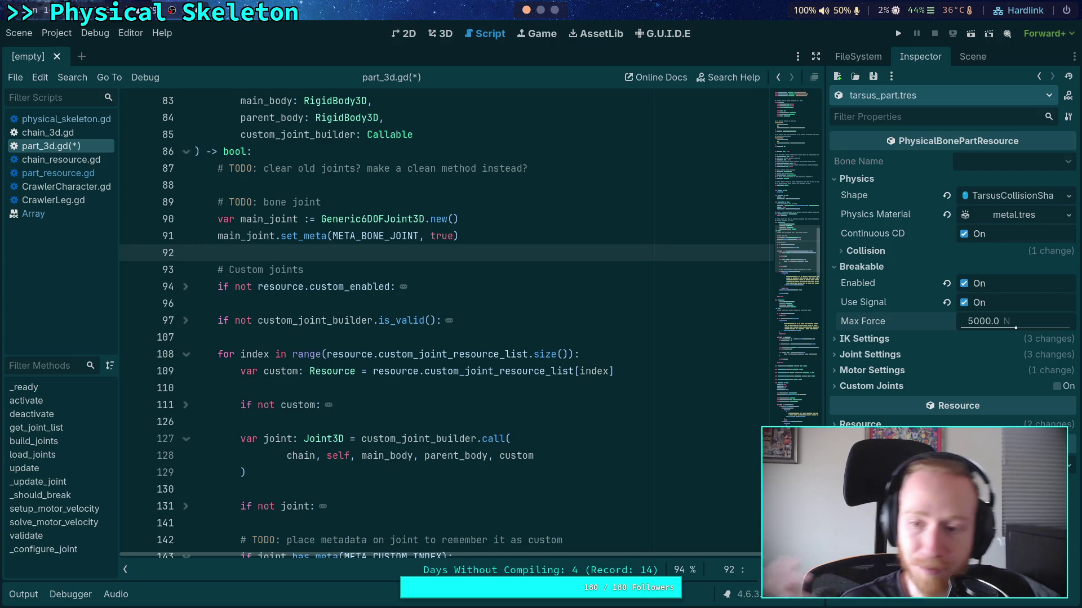
click(882, 387)
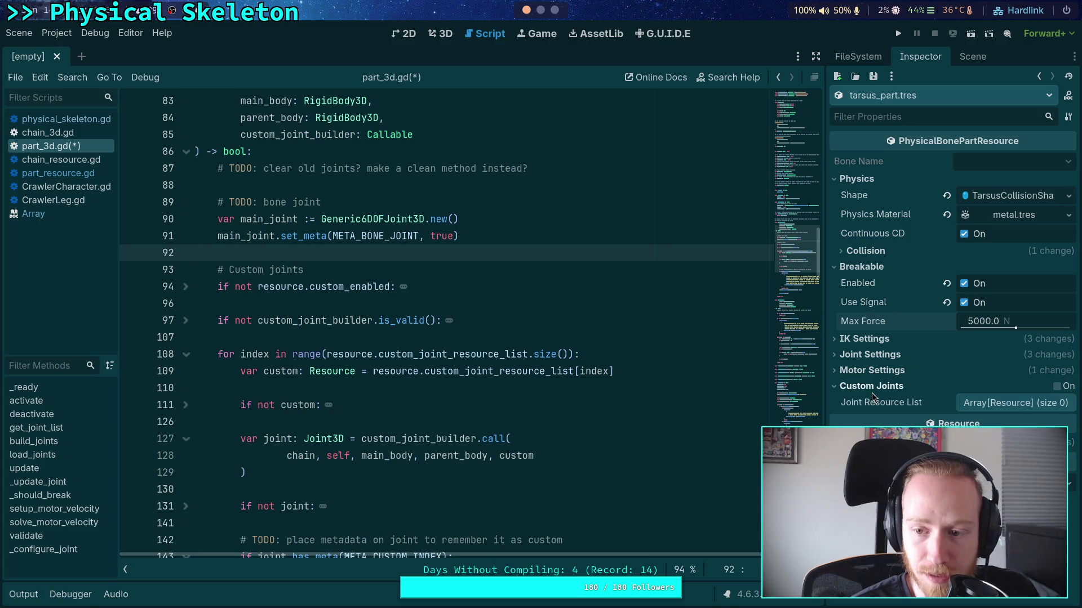
click(883, 388)
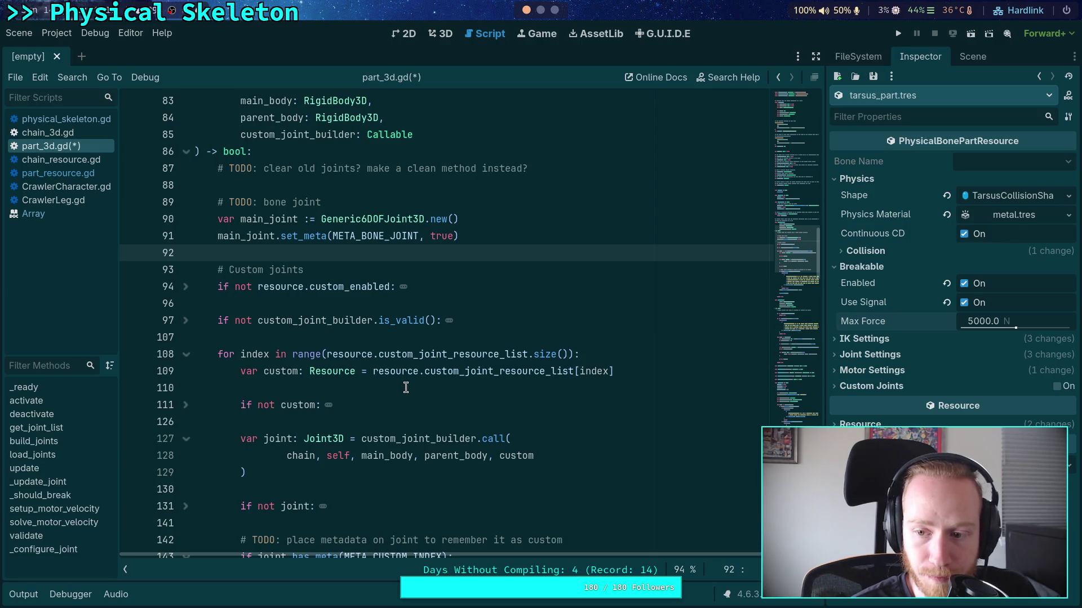
Step: Browse part_3d.gd's code, then switch back to part_resource.gd
scroll(389, 369, up, 3)
click(270, 336)
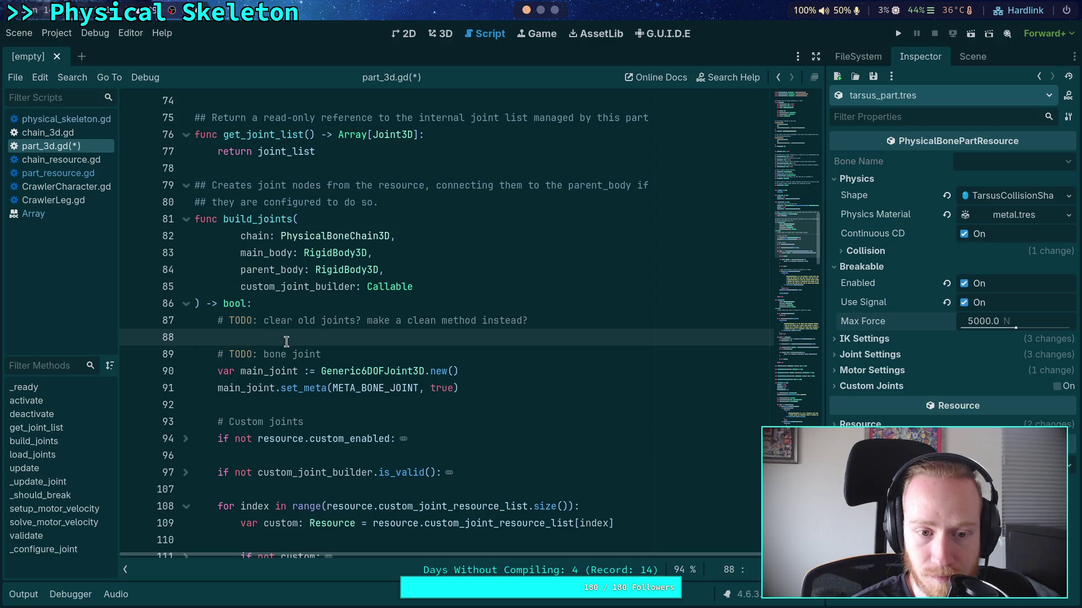
scroll(285, 341, up, 7)
scroll(285, 341, up, 3)
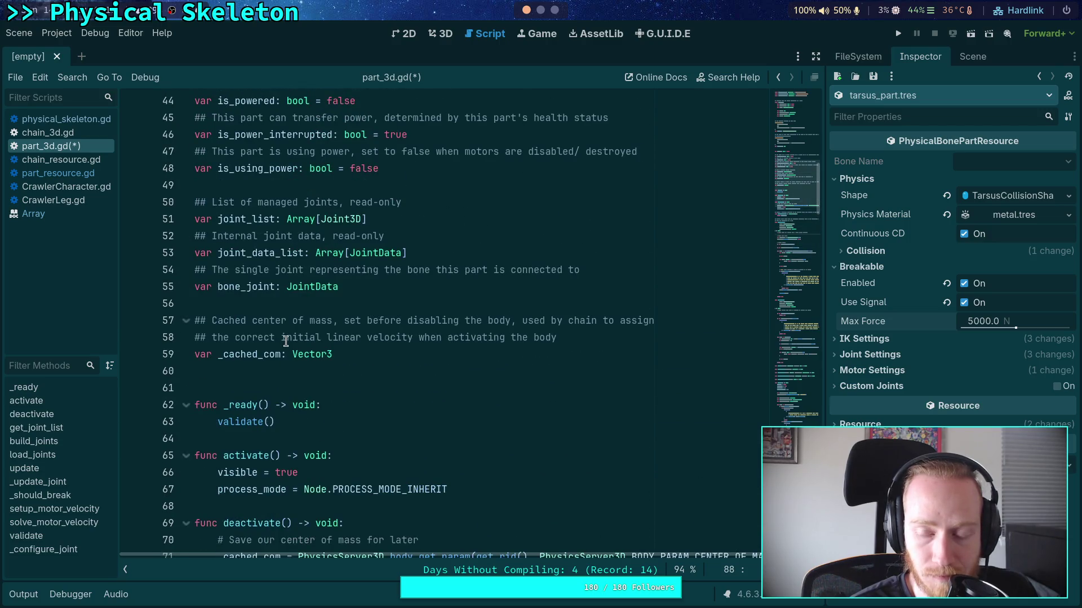
scroll(286, 341, down, 6)
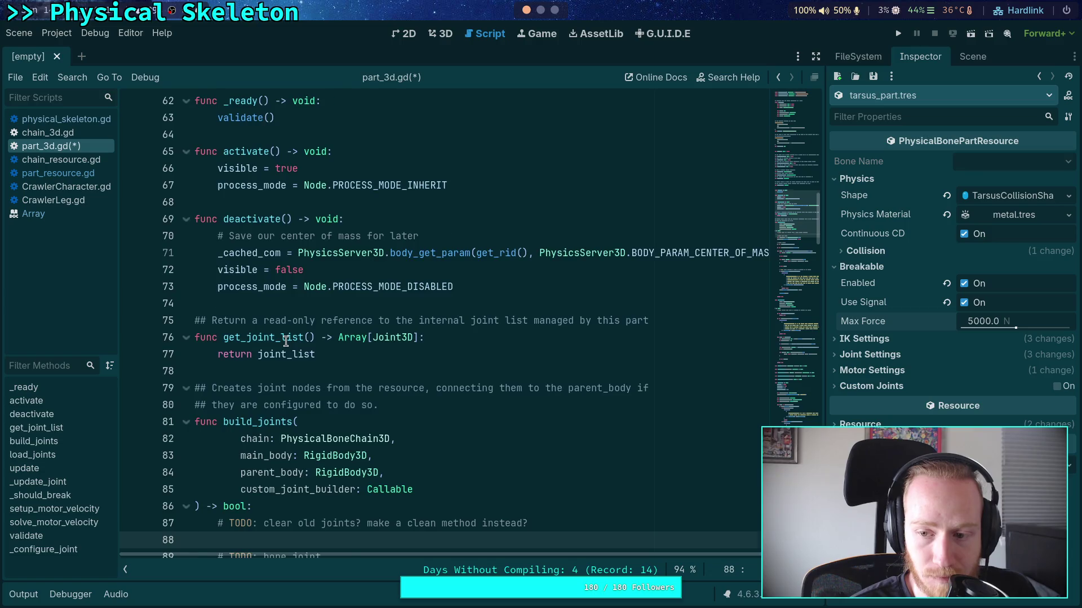
scroll(285, 342, up, 15)
click(78, 173)
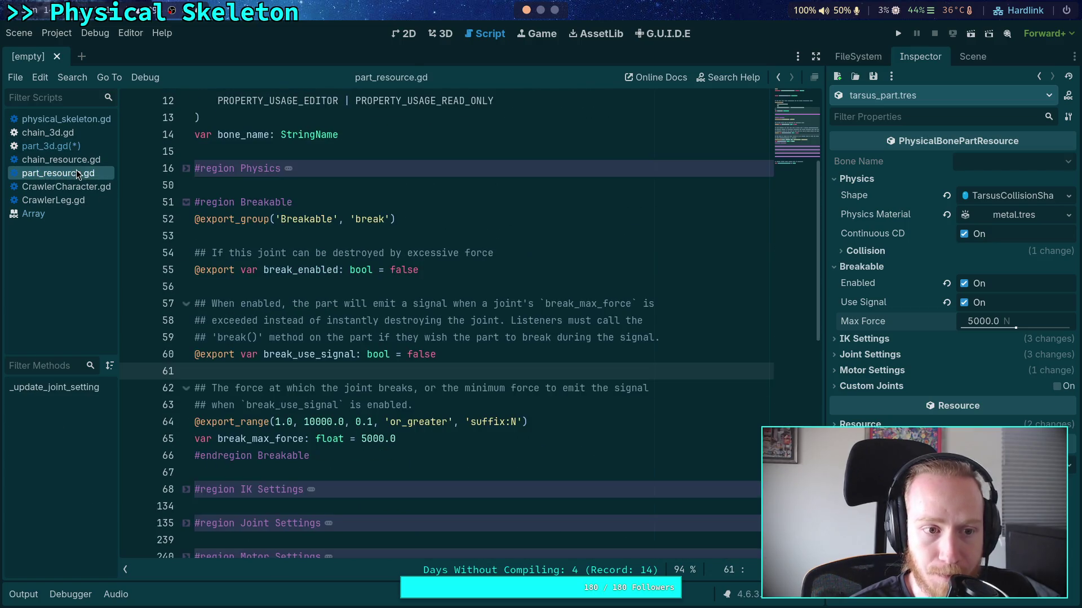
Step: Extend the break_enabled comment with 'To use this on custom joints, you must apply the'
click(569, 252)
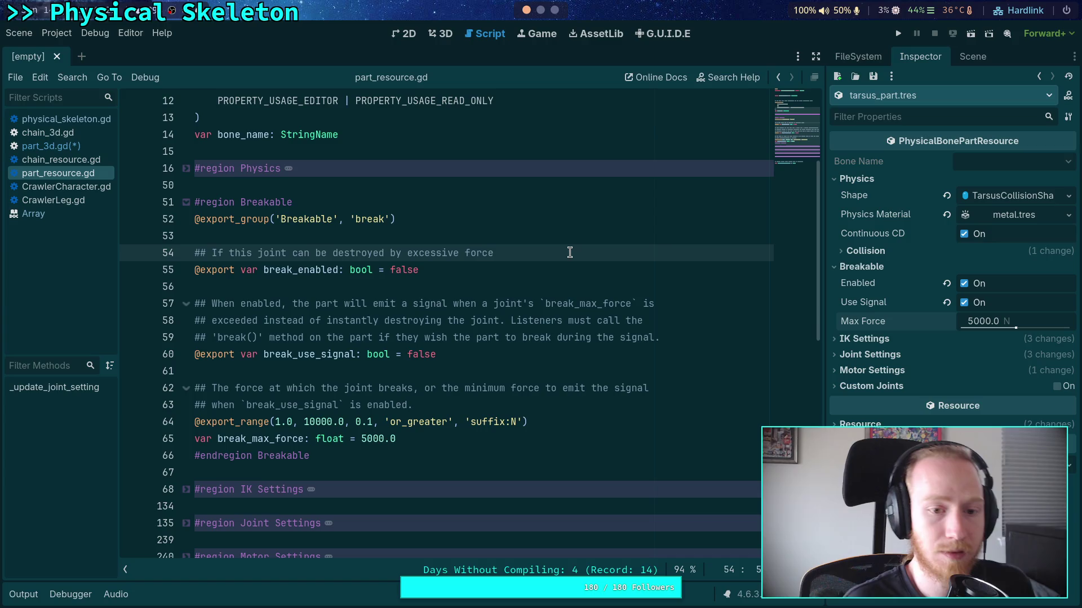
text(. To use this on customjoint)
key(BackSpace)
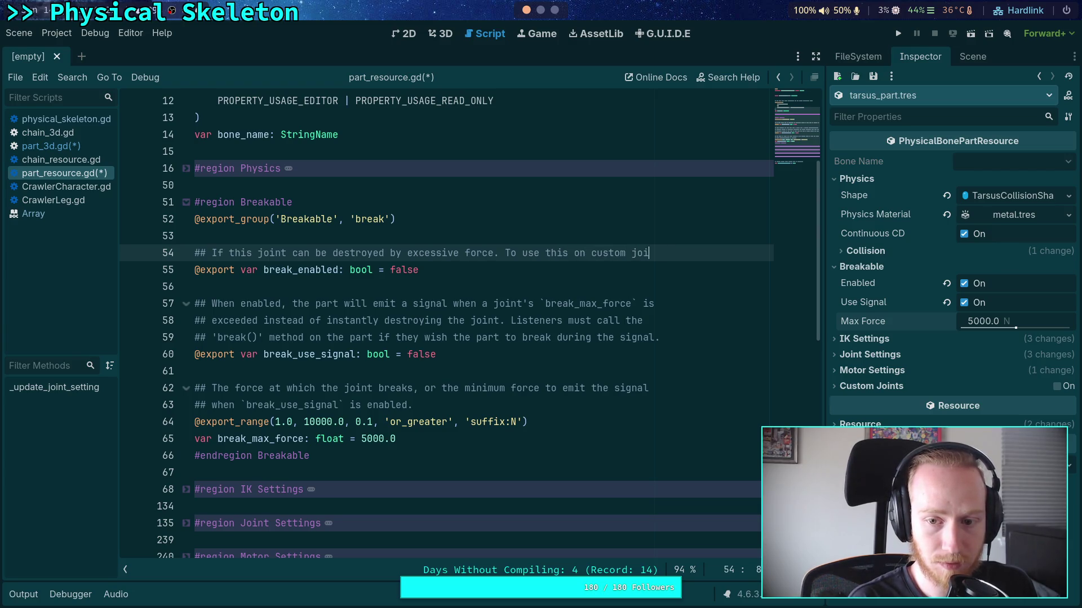
key(ctrl+BackSpace)
key(Return)
text(## joints)
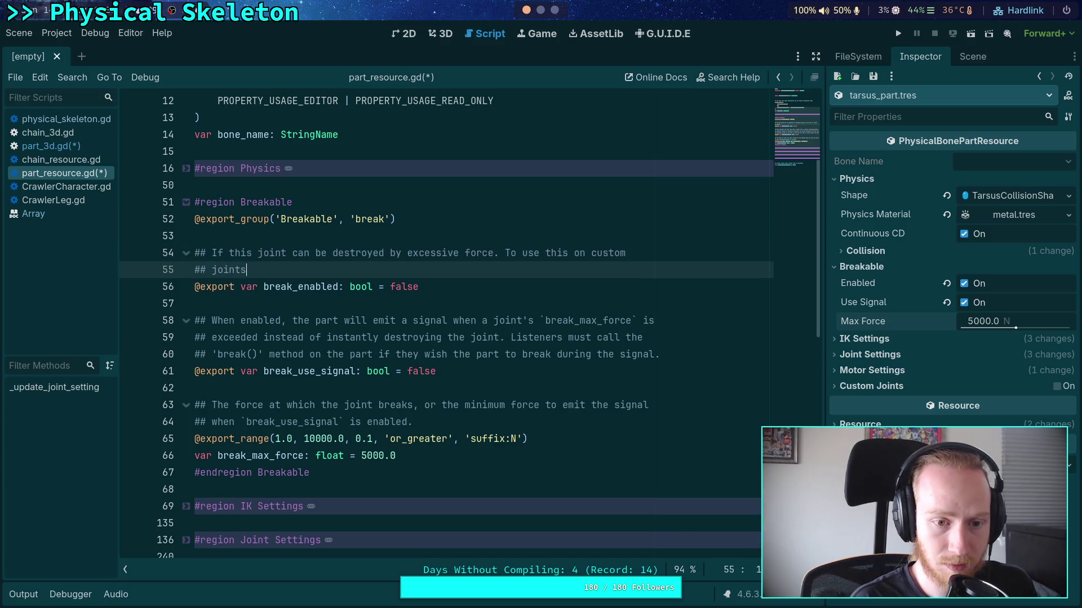
text( created)
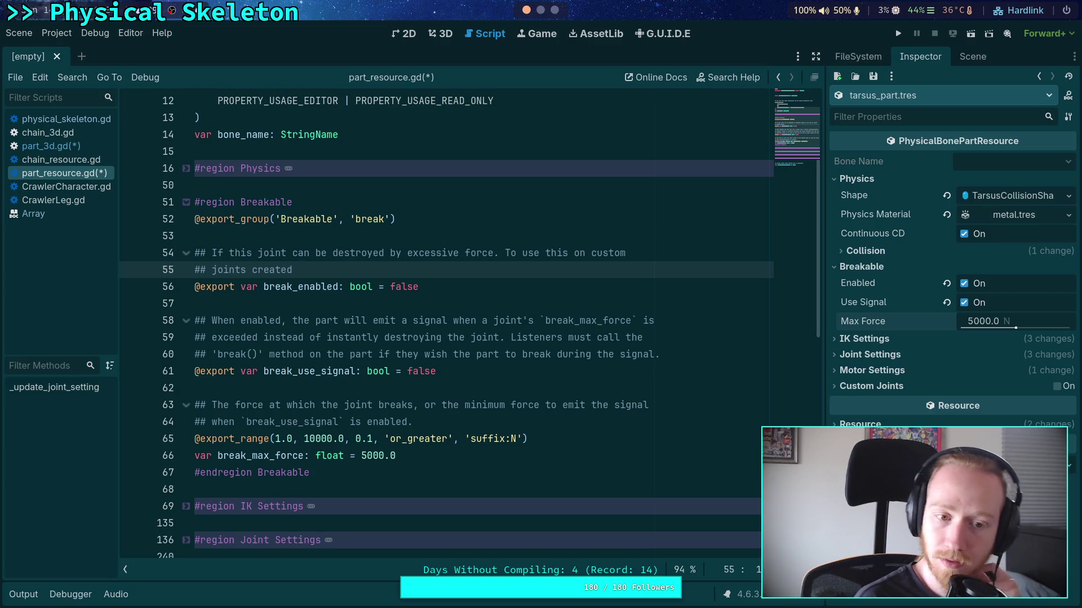
click(889, 388)
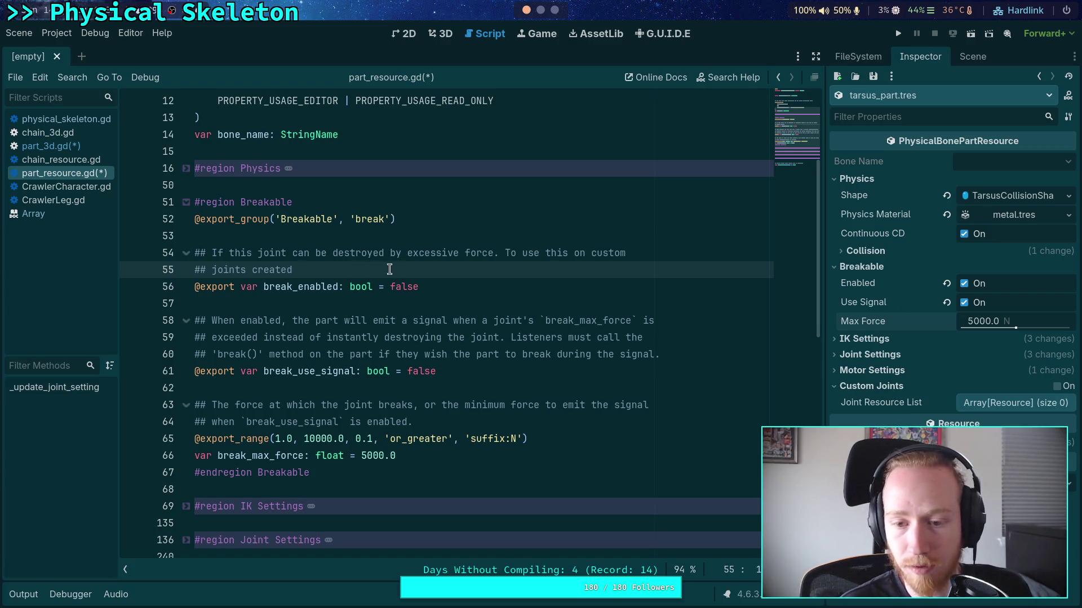
key(ctrl+shift+Left)
text(,)
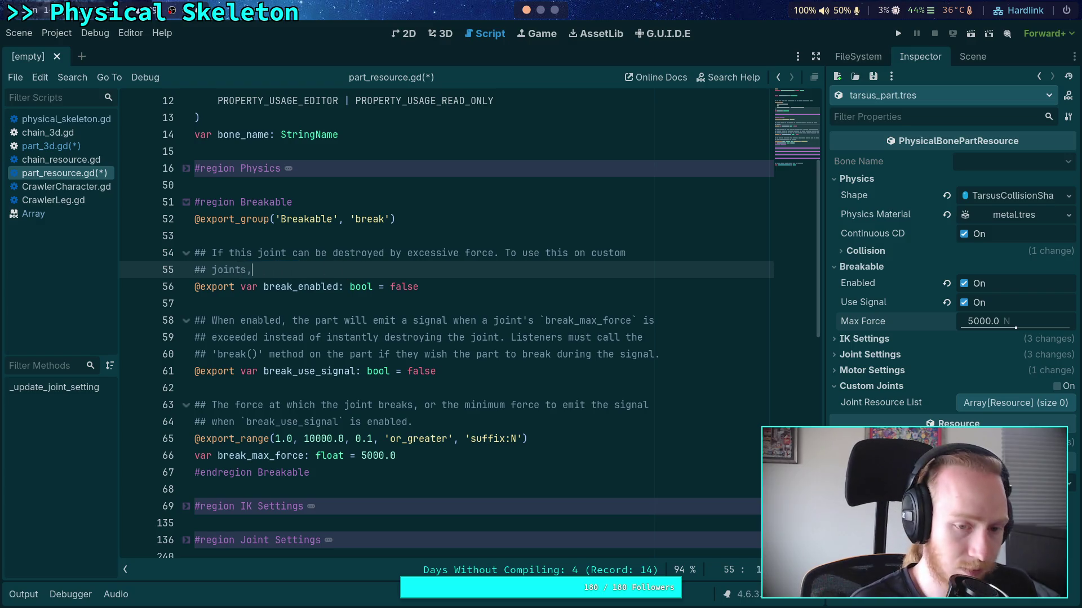
text( you must apple)
key(BackSpace)
text(y the)
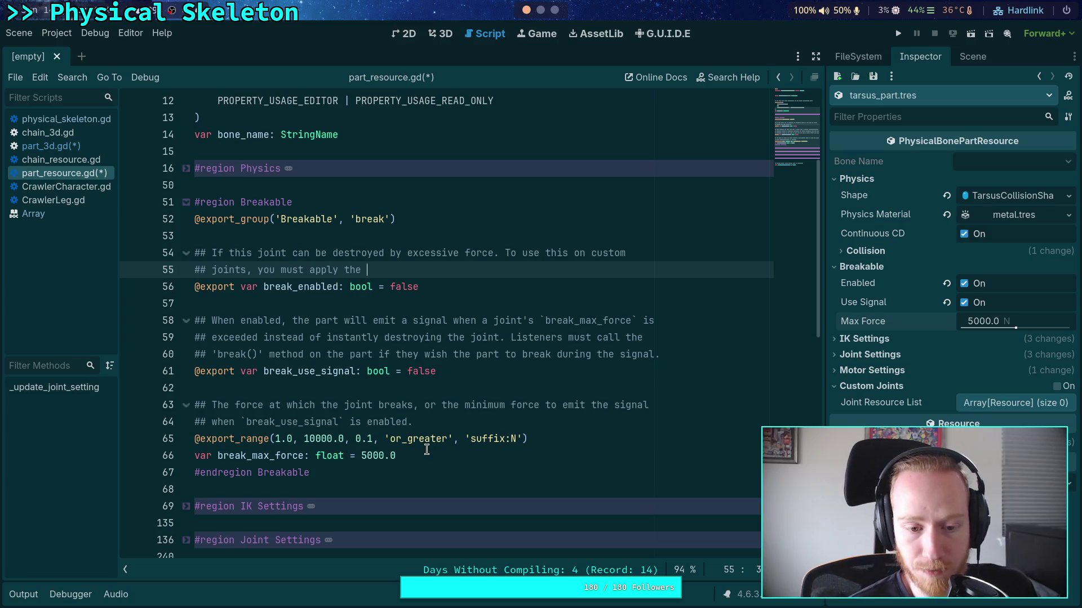
Step: Delete the break_max_force property block, then restore it with undo
mouse_move(426, 453)
mouse_down()
mouse_move(552, 409)
mouse_move(436, 392)
mouse_up()
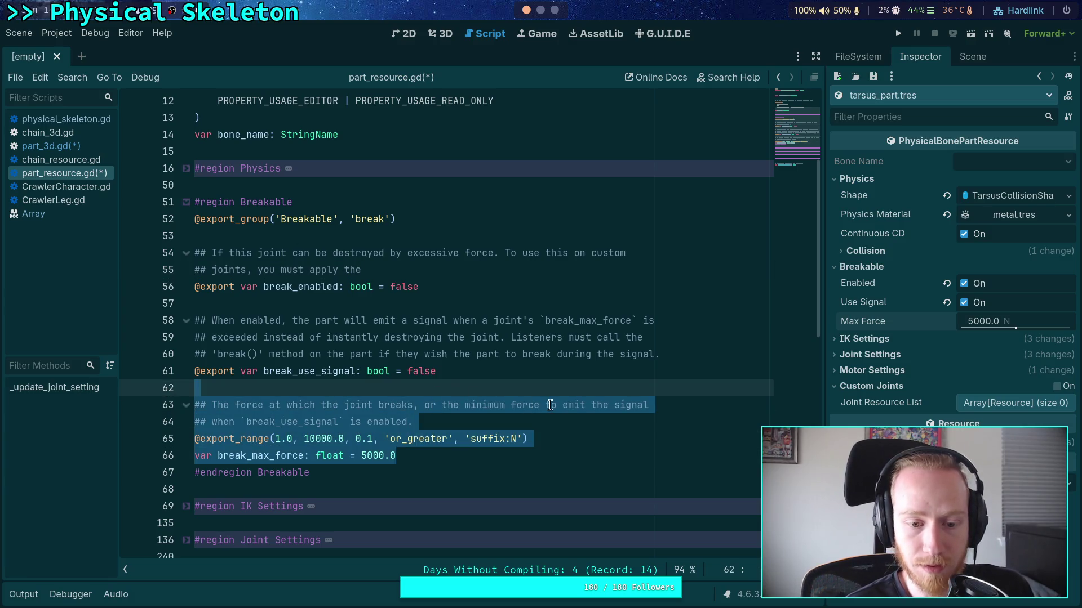
key(BackSpace)
key(BackSpace)
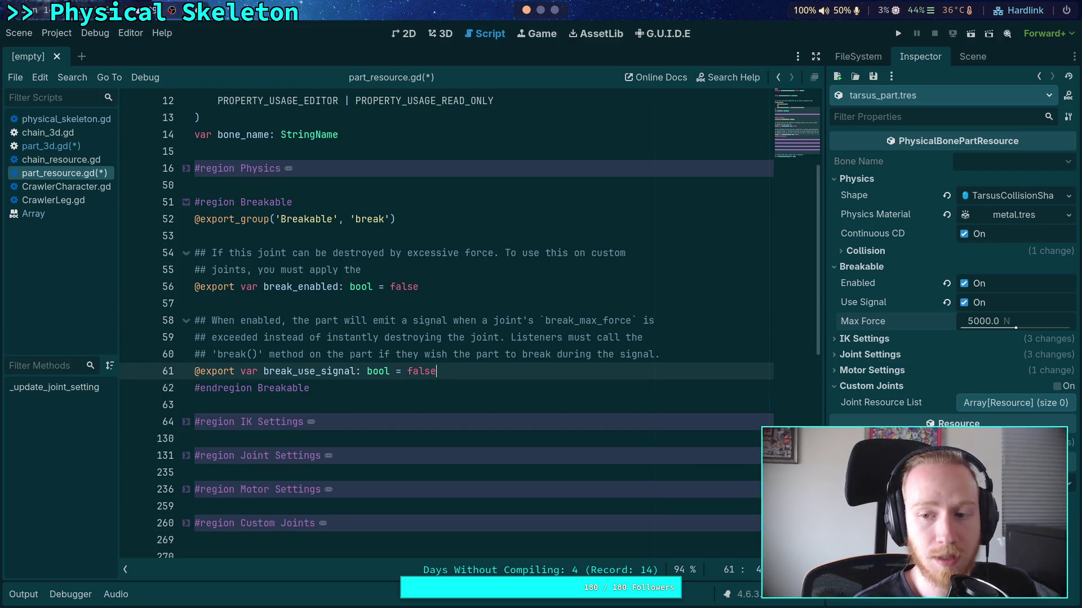
key(ctrl+z)
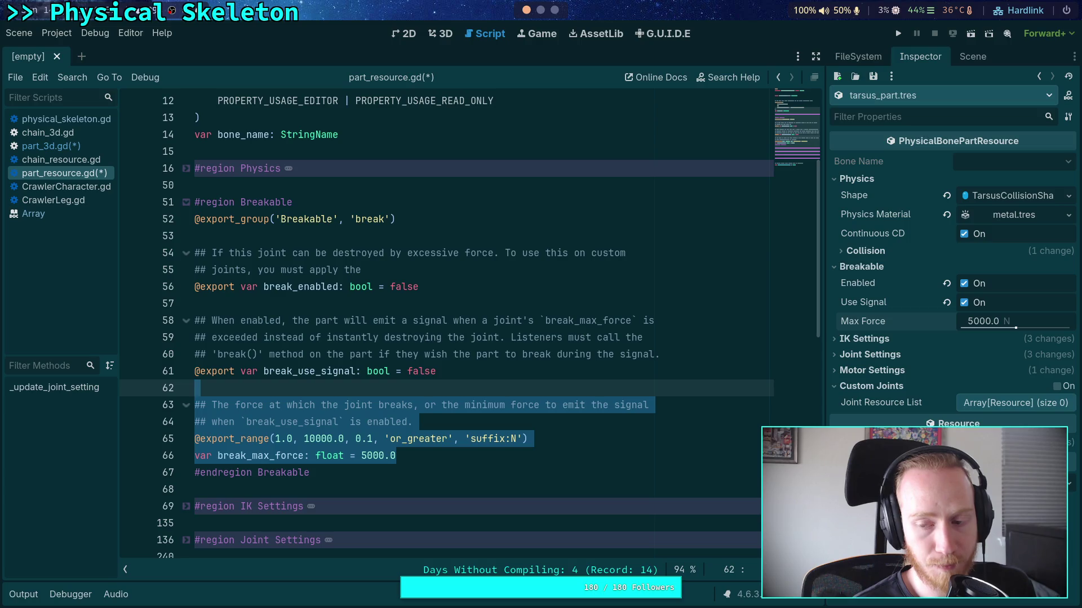
click(531, 366)
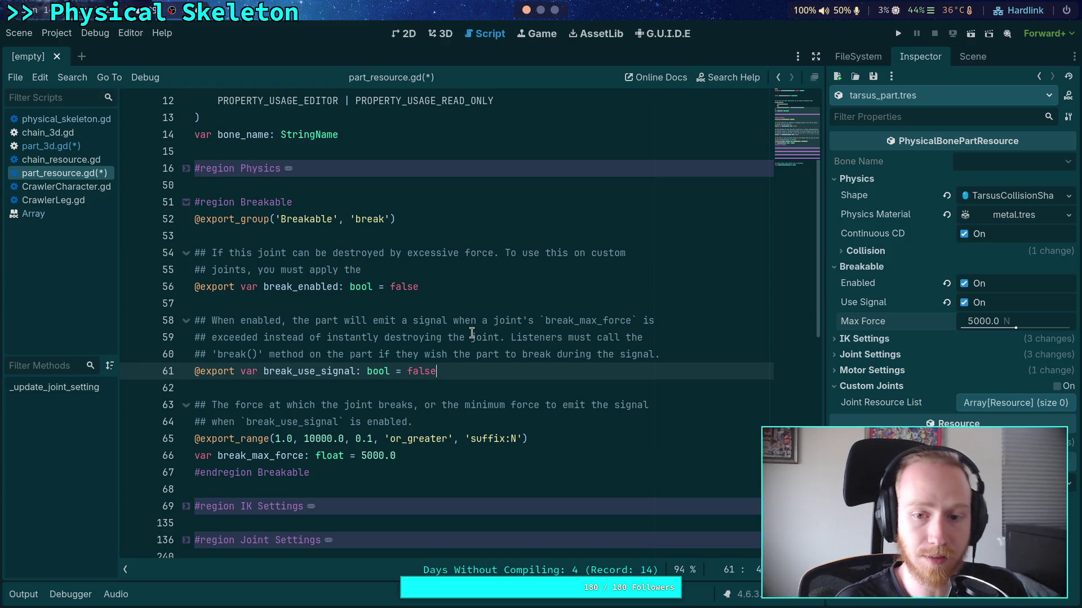
Step: Copy META_BREAK_FORCE from part_3d.gd and insert it as PhysicalBonePart3D.META_BREAK_FORCE in the comment
click(515, 272)
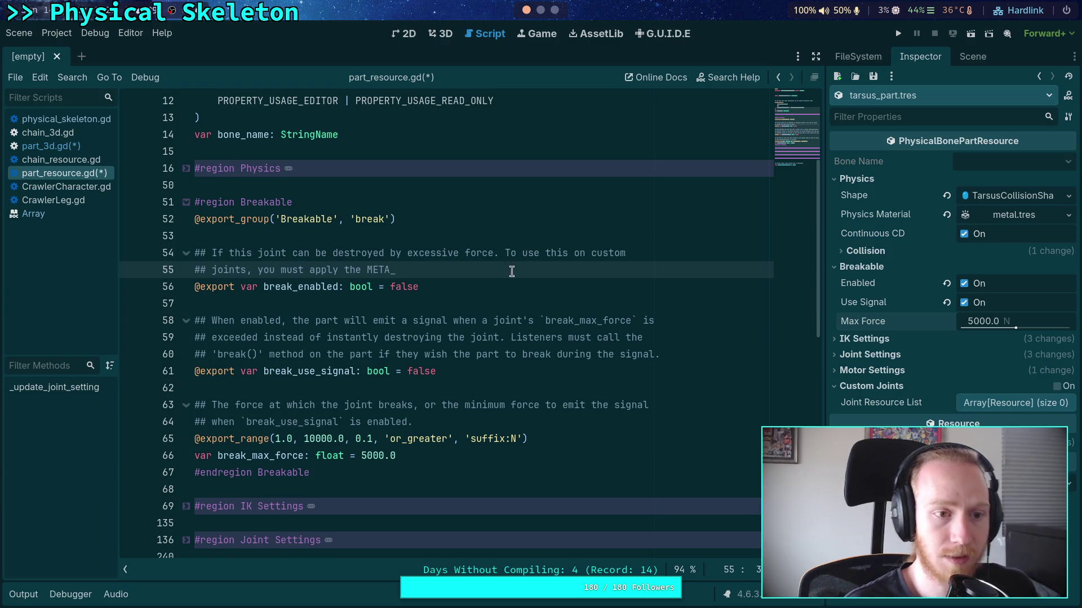
click(51, 146)
scroll(786, 245, up, 10)
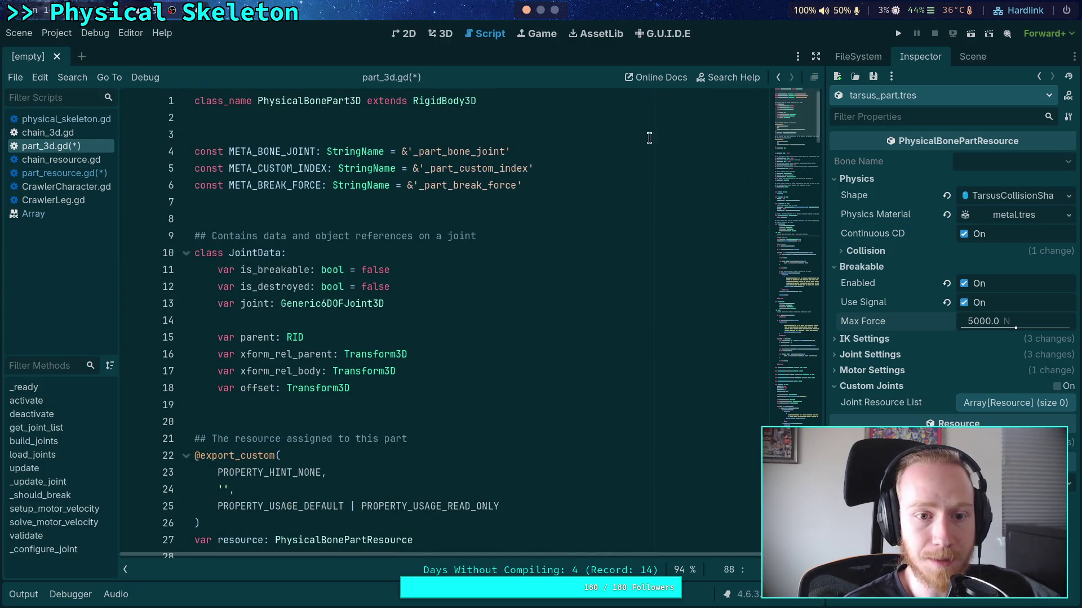
double_click(260, 185)
right_click(261, 189)
click(290, 248)
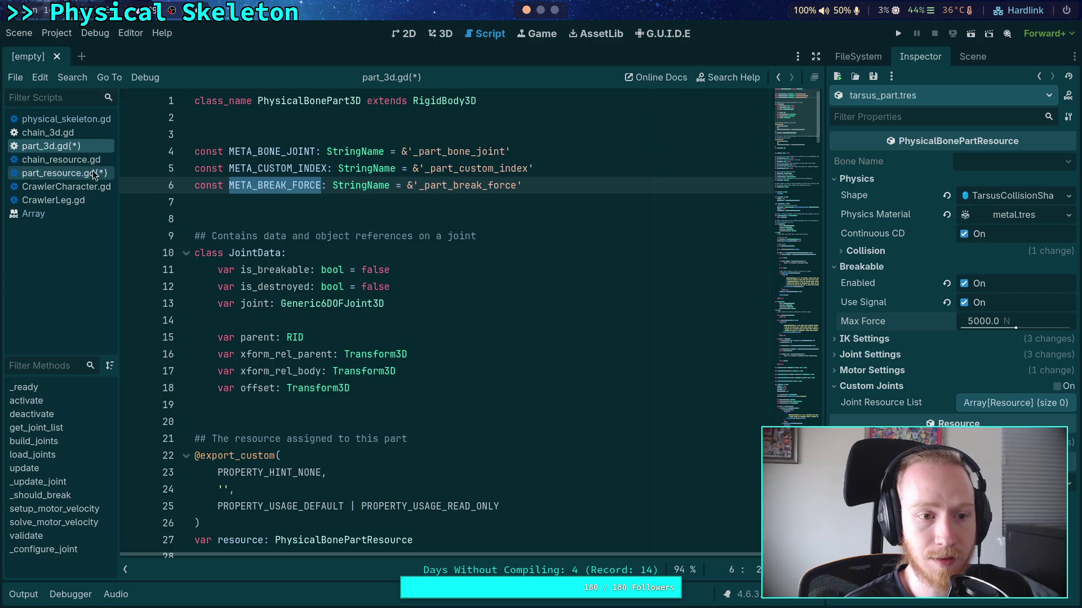
click(84, 173)
double_click(368, 271)
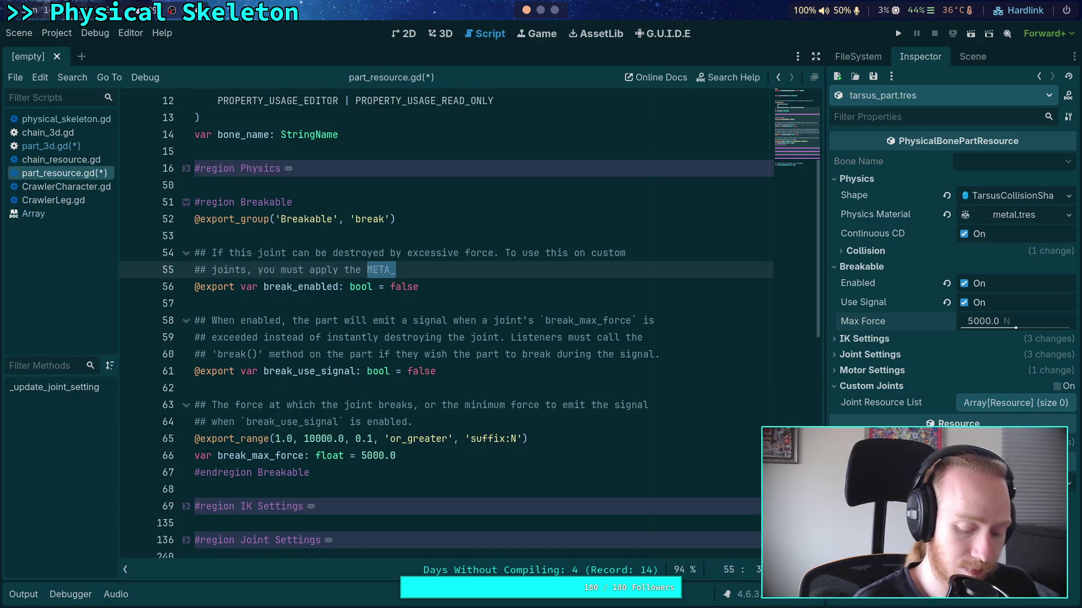
key(ctrl+v)
click(365, 270)
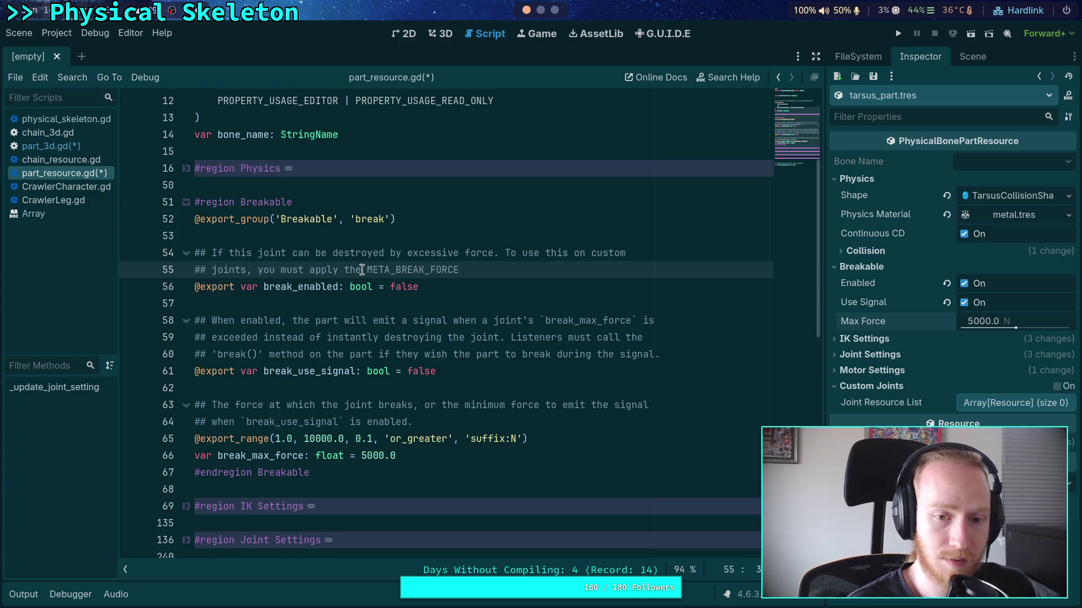
text(PhysicalBoneP)
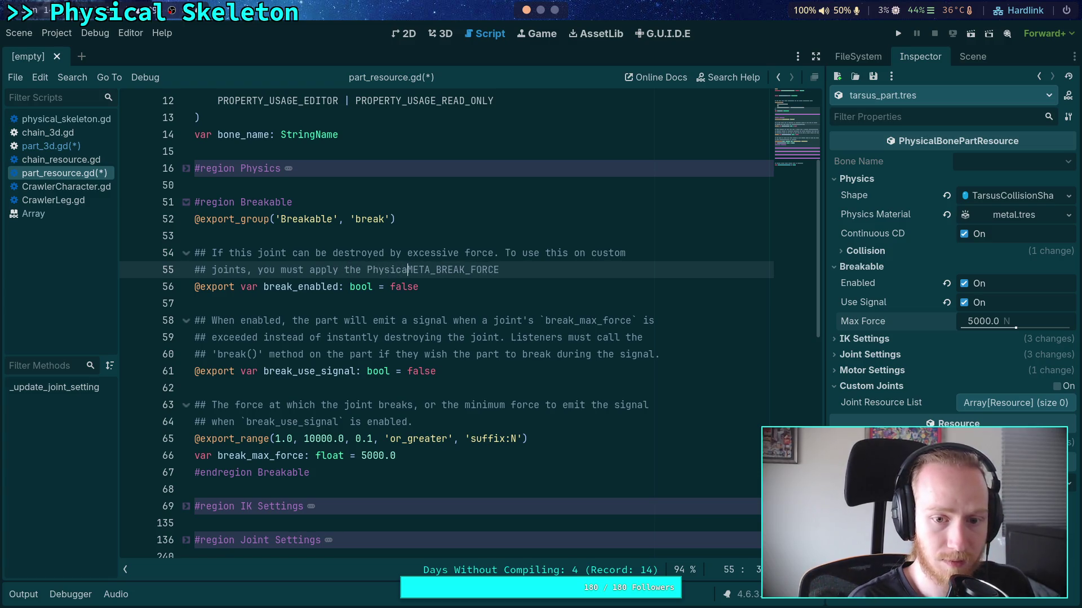
text(art3D.)
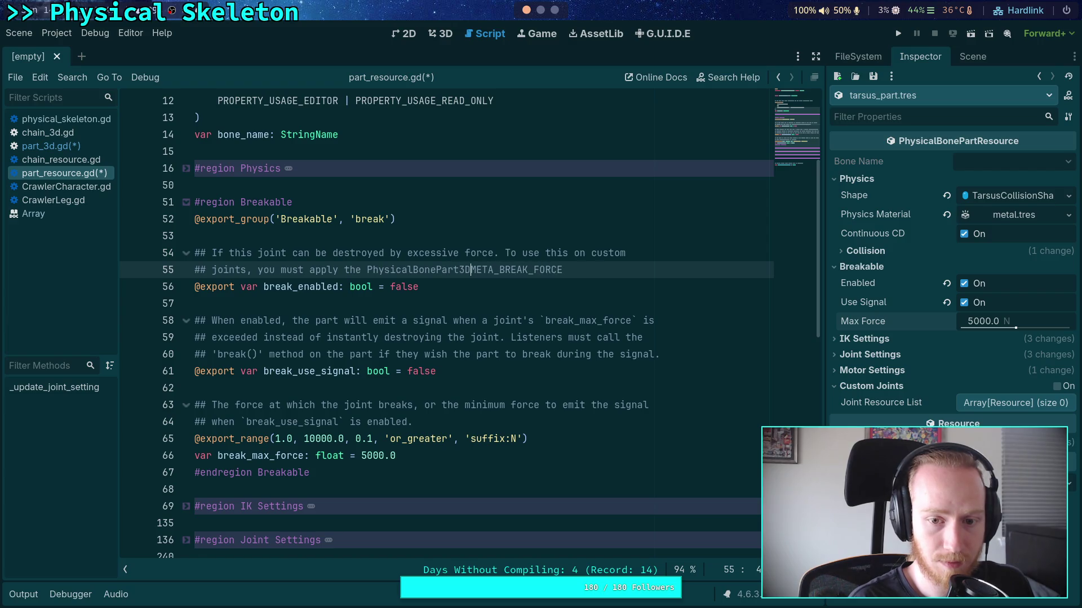
Step: Continue the comment with 'meta data to' the joint created from the custom builder, making it breakable
click(600, 268)
text(meta data )
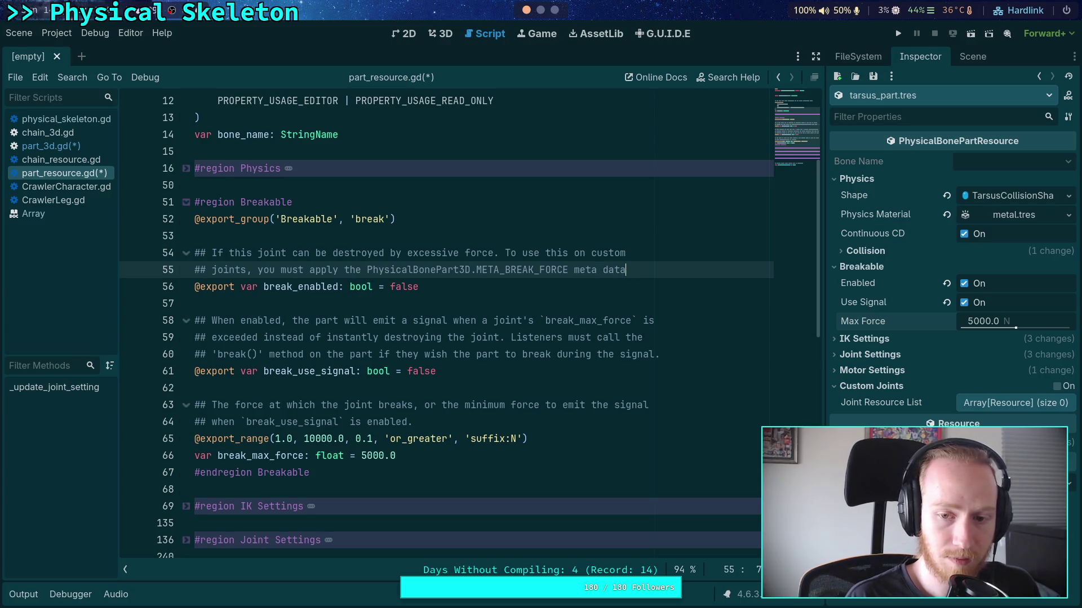
text(to)
key(Return)
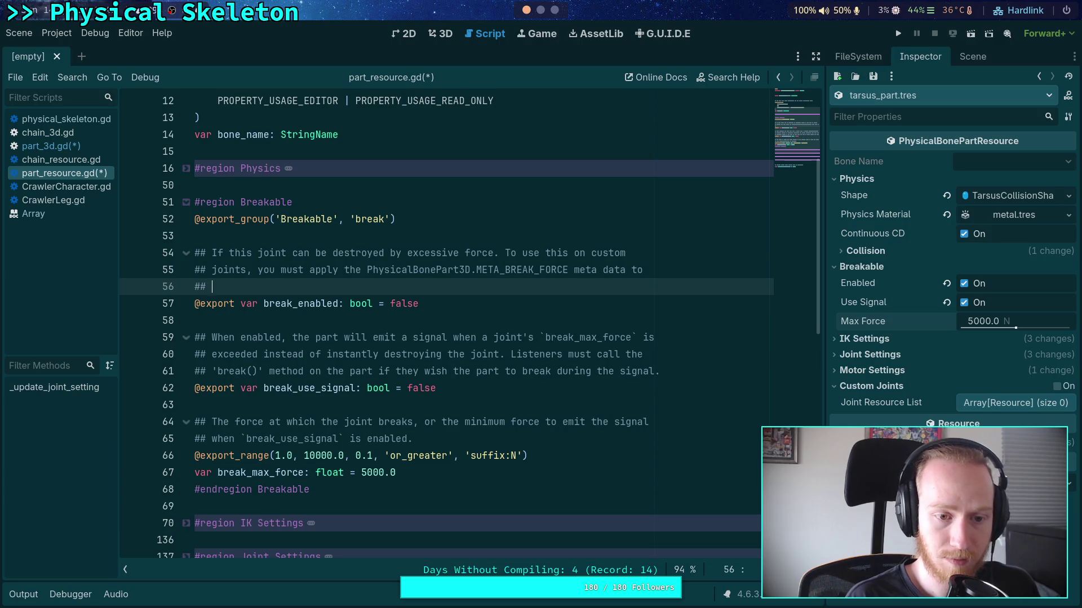
text(oint )
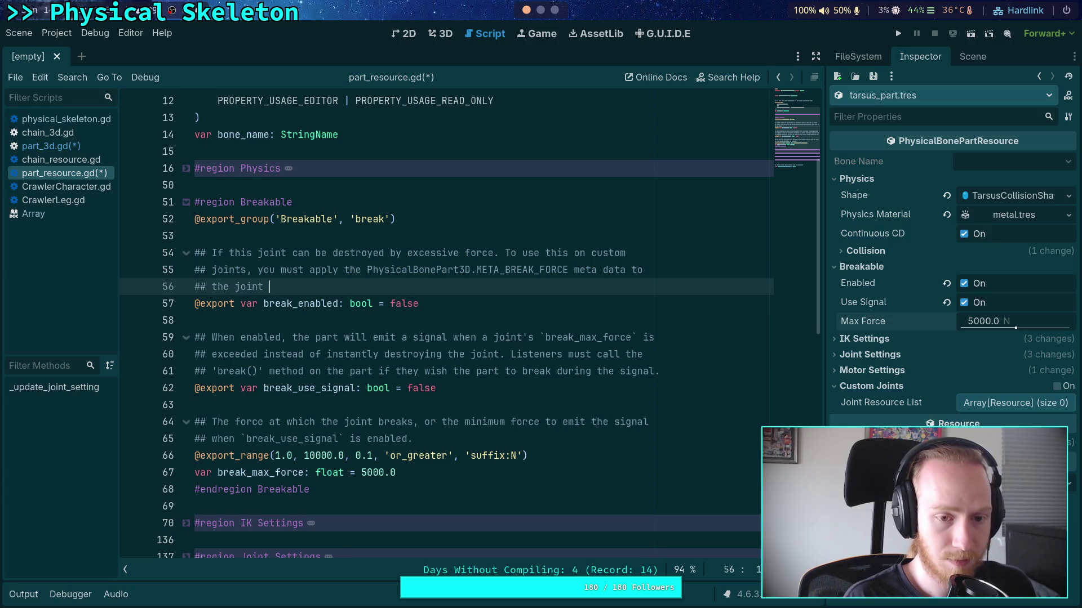
text(created from)
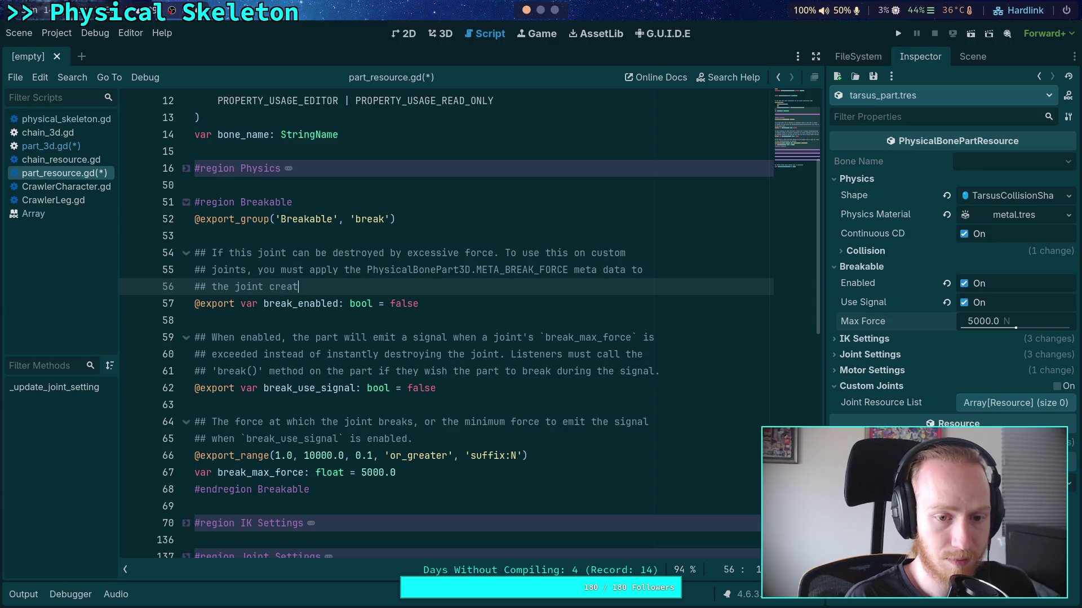
text( the custom builder.)
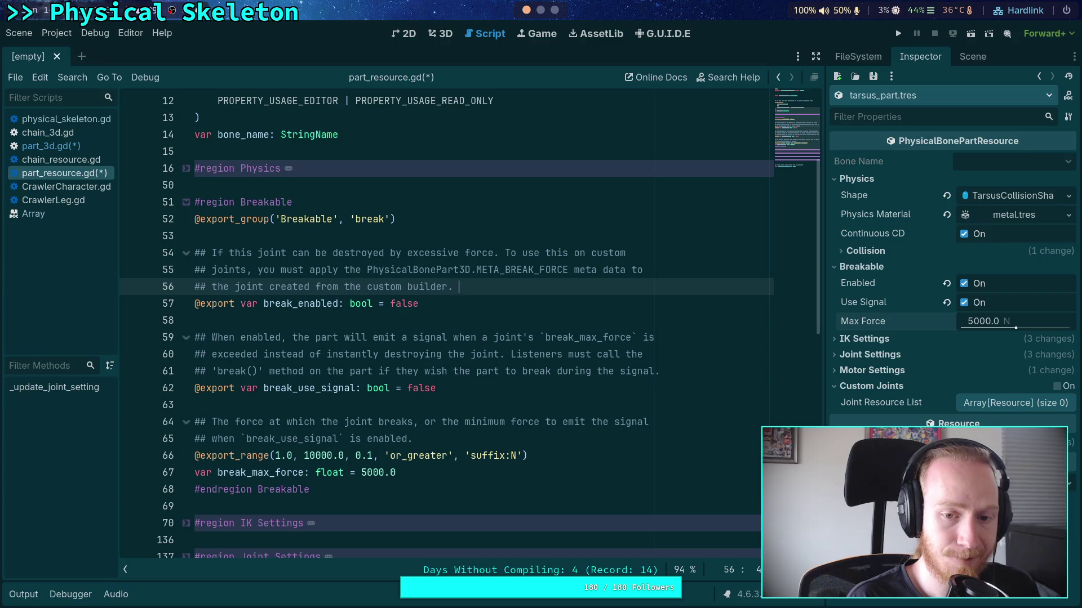
text(his will allow the joint to be)
key(Return)
text(## breakable and )
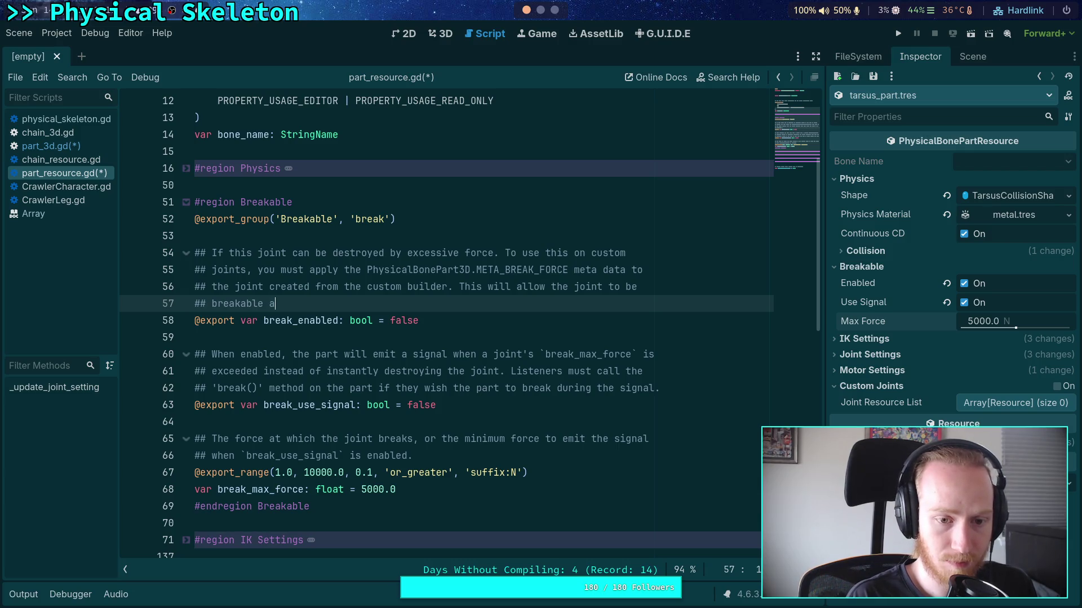
text(will)
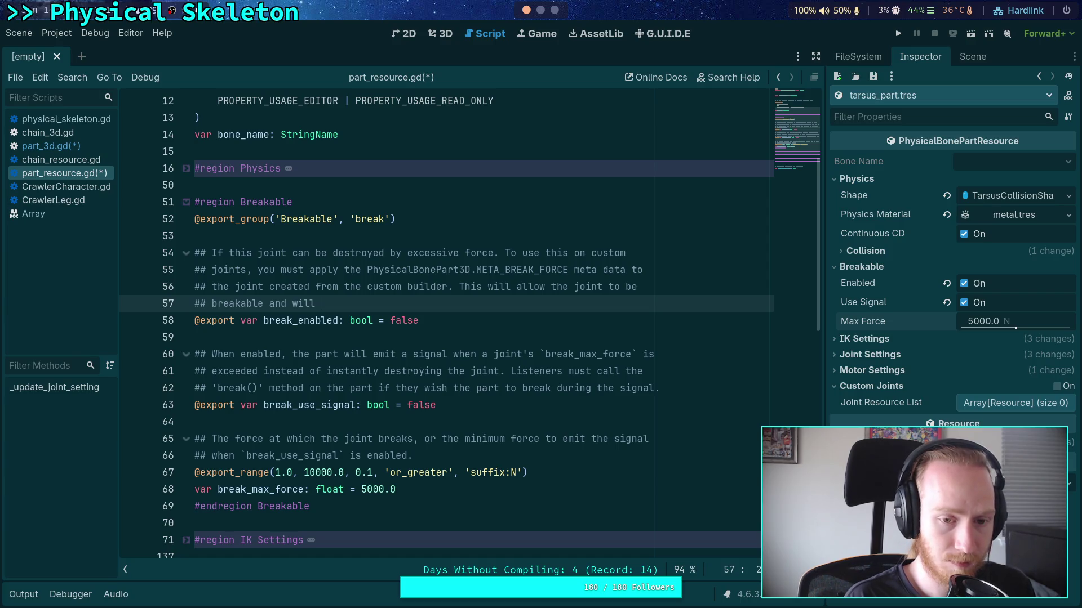
text( respect these se)
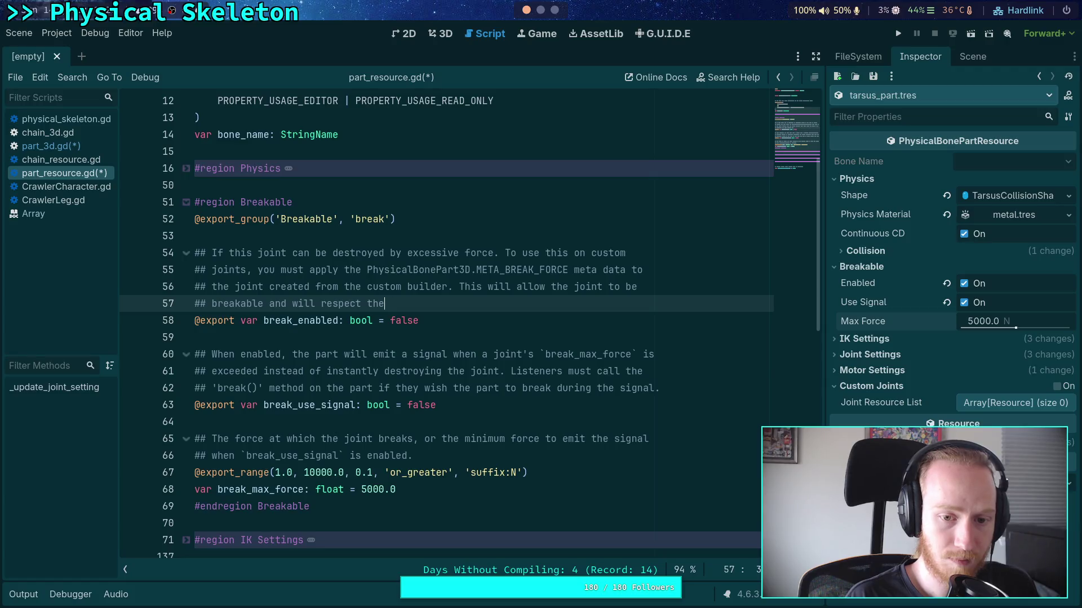
text(ttings)
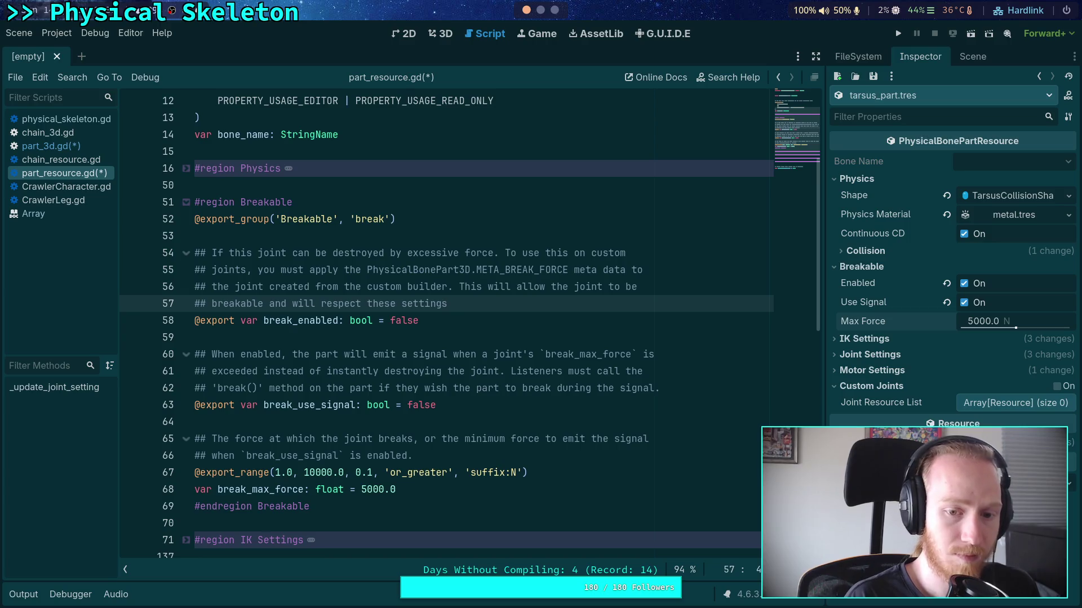
Step: Finish with 'breakable using the custom break force value, with these settings.' and save part_resource.gd
click(265, 304)
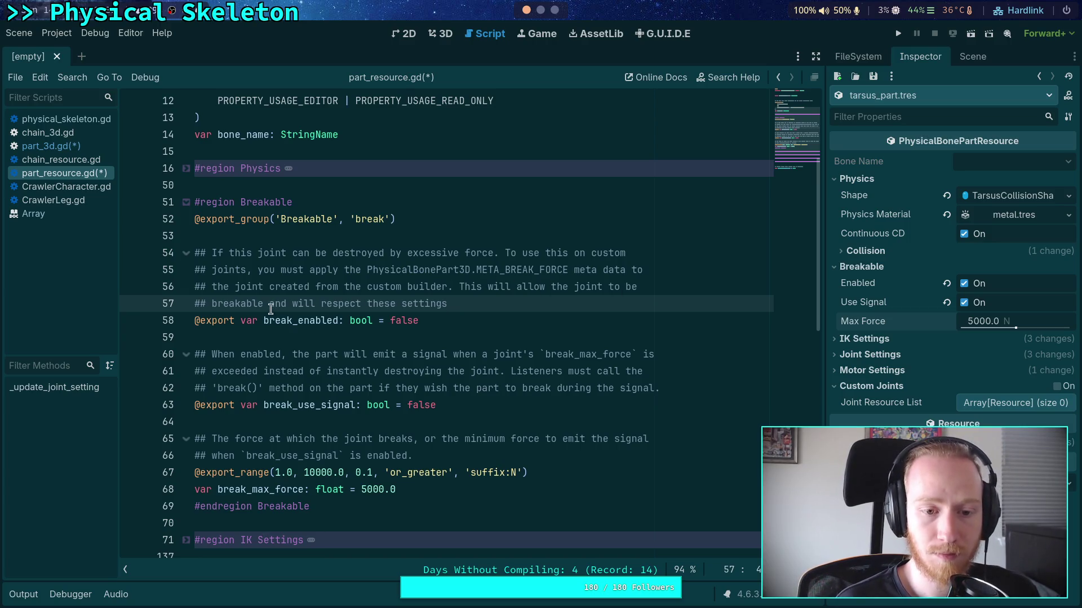
text(using )
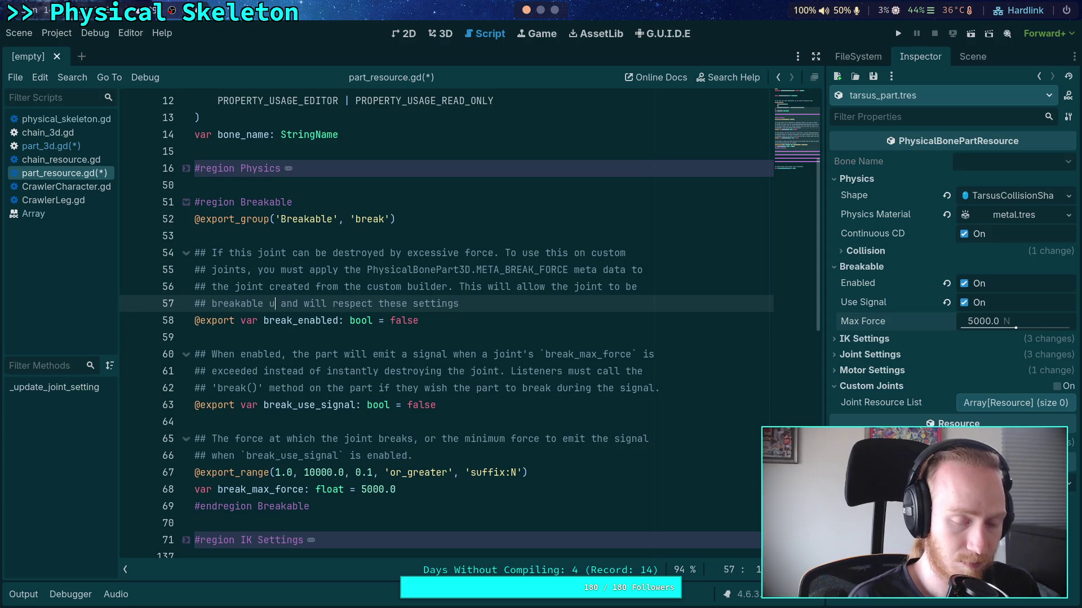
text(the custom brea)
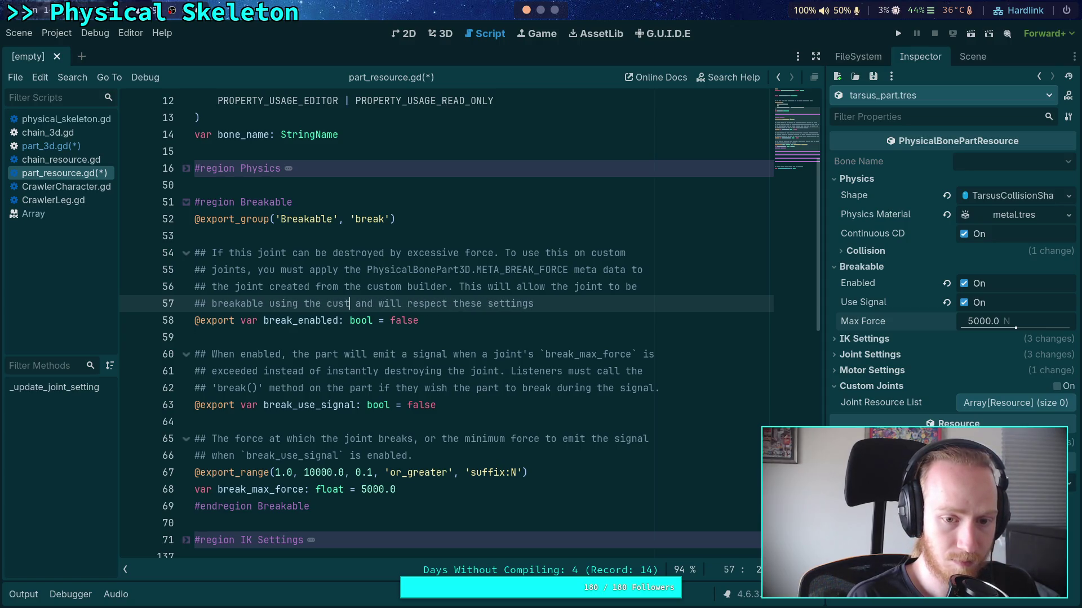
text(k force v)
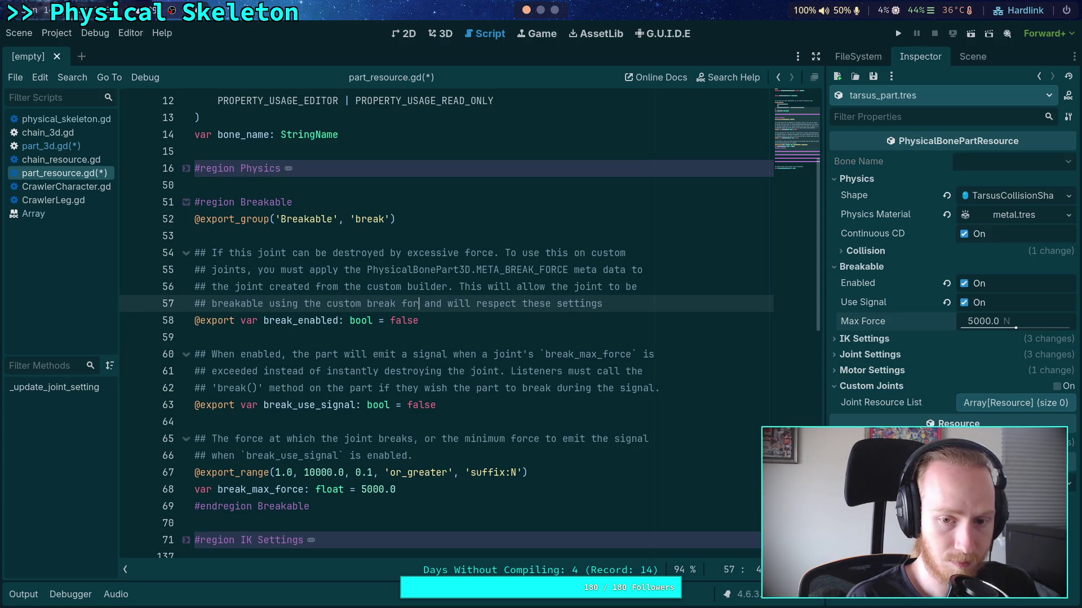
text(alue)
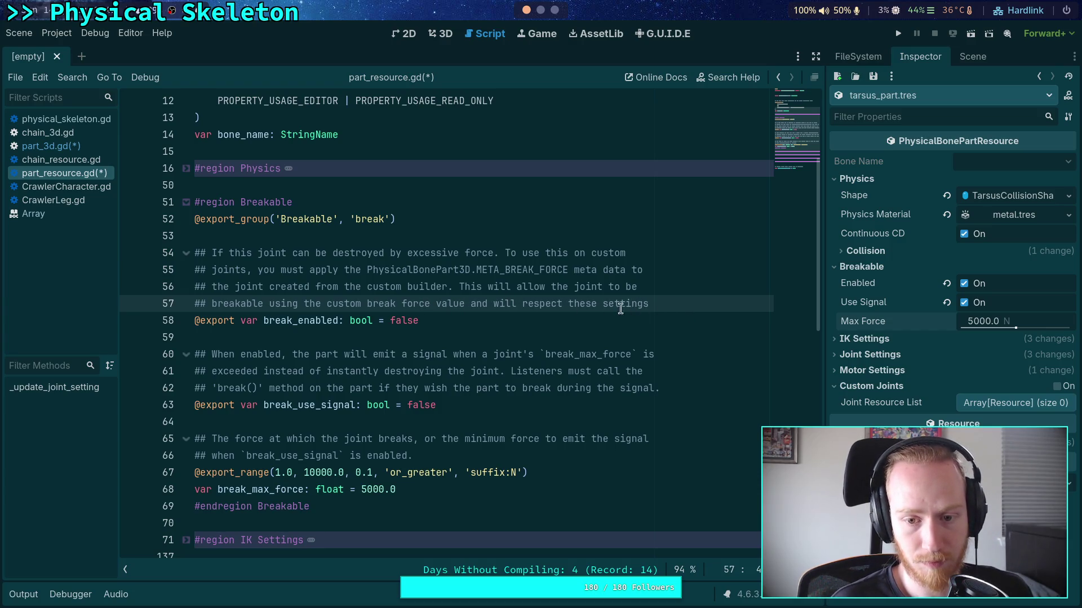
drag(464, 304, 516, 305)
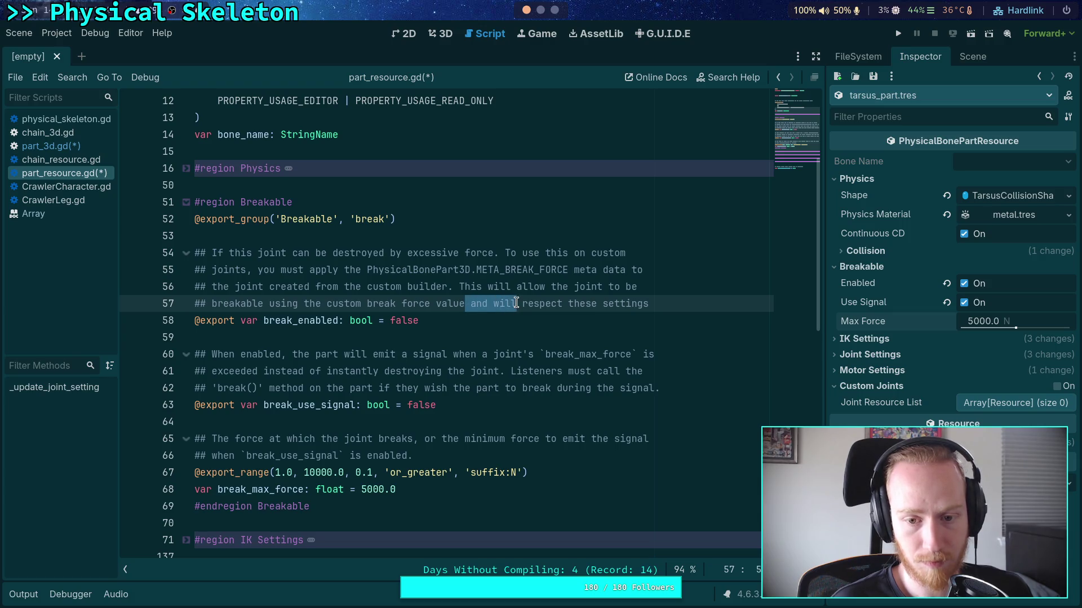
text(, with)
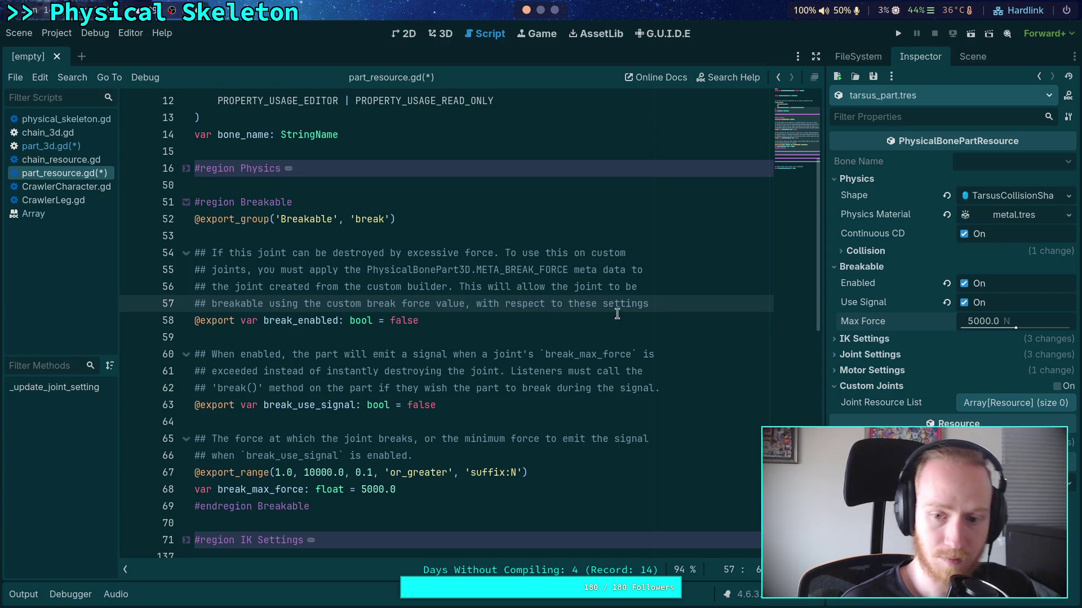
text(.)
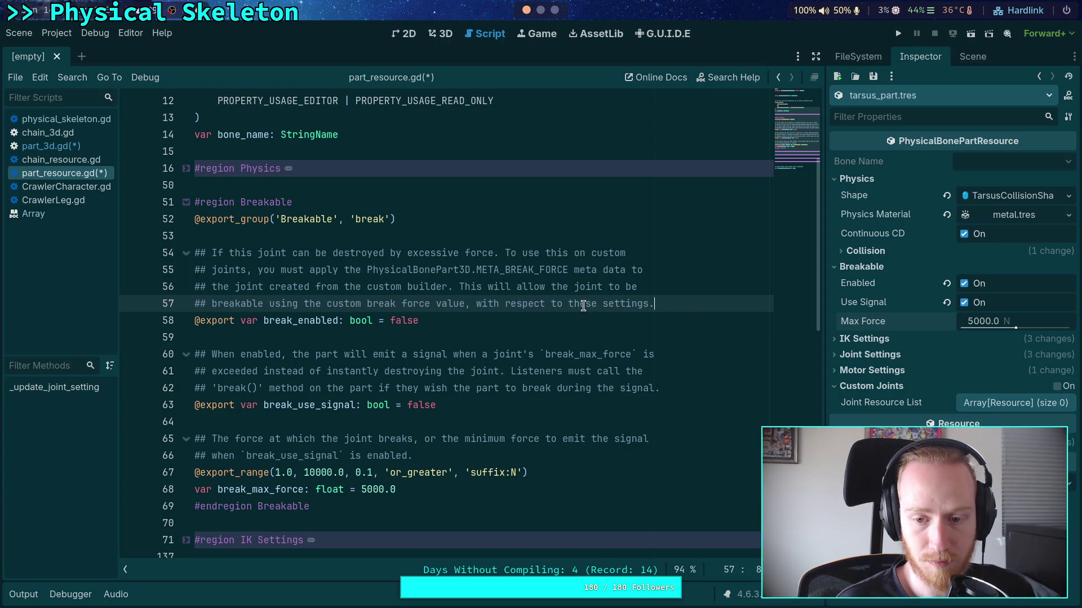
click(583, 324)
click(531, 339)
key(ctrl+s)
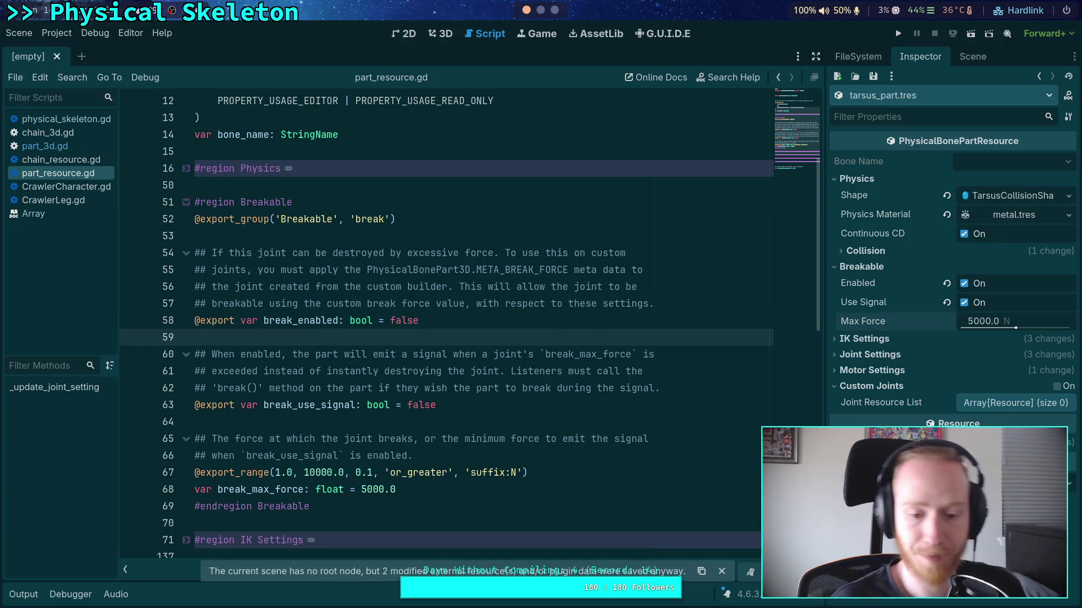
Step: Wrap PhysicalBonePart3D.META_BREAK_FORCE in backticks and check the Inspector property tooltips
mouse_move(869, 282)
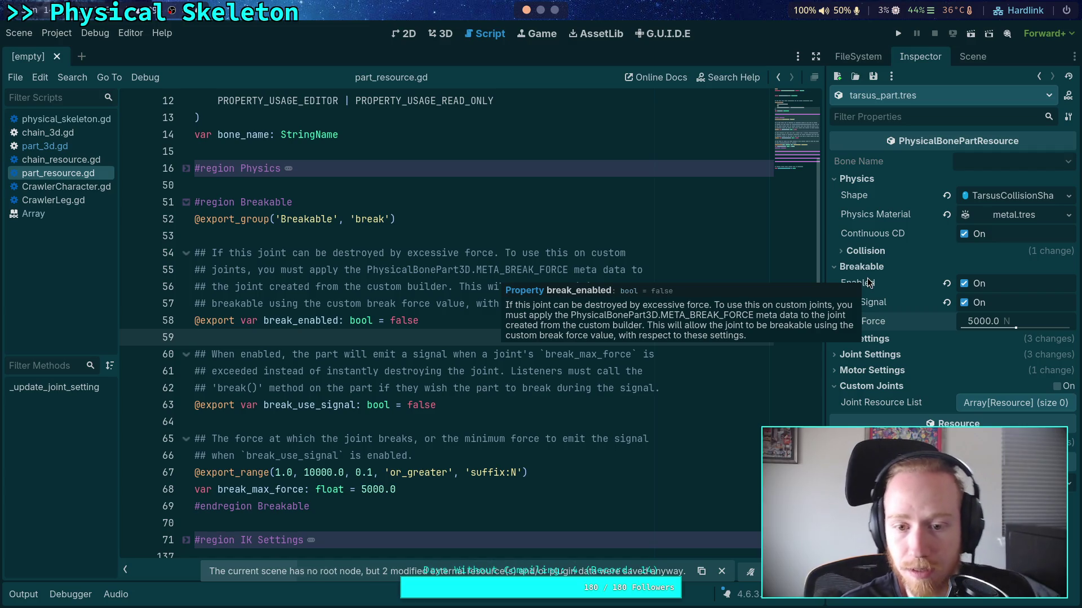
click(365, 269)
text(`)
key(ctrl+Right)
key(ctrl+Right)
key(ctrl+Right)
text(`)
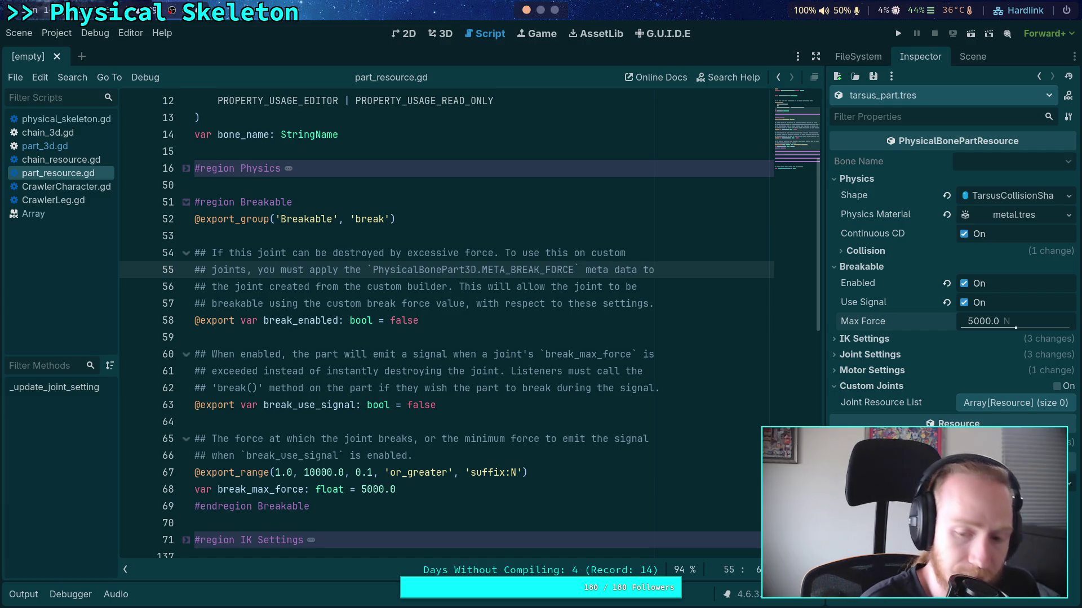
mouse_move(878, 326)
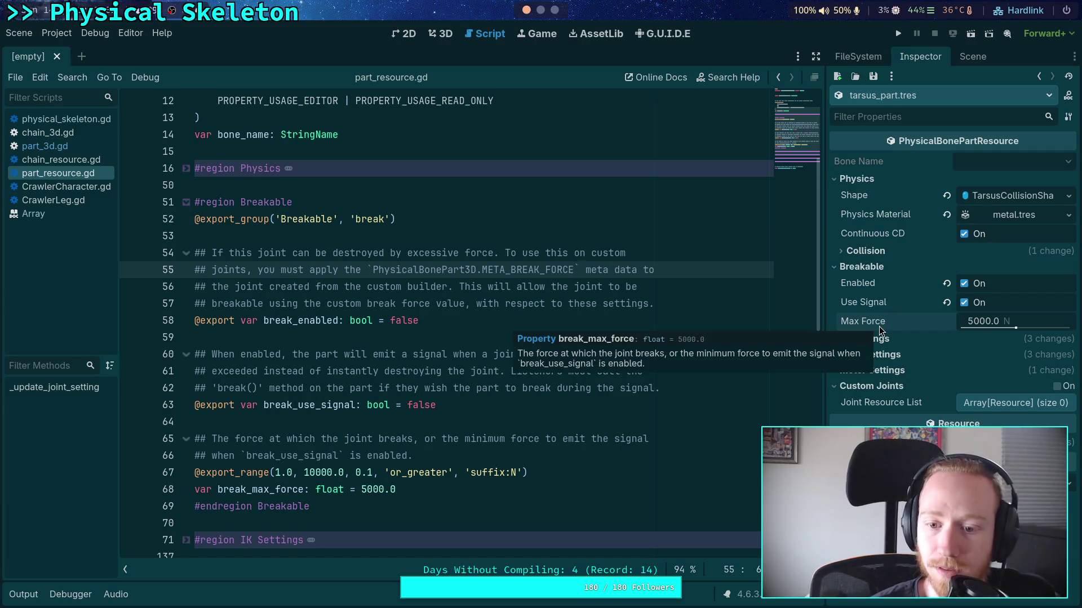
mouse_move(881, 279)
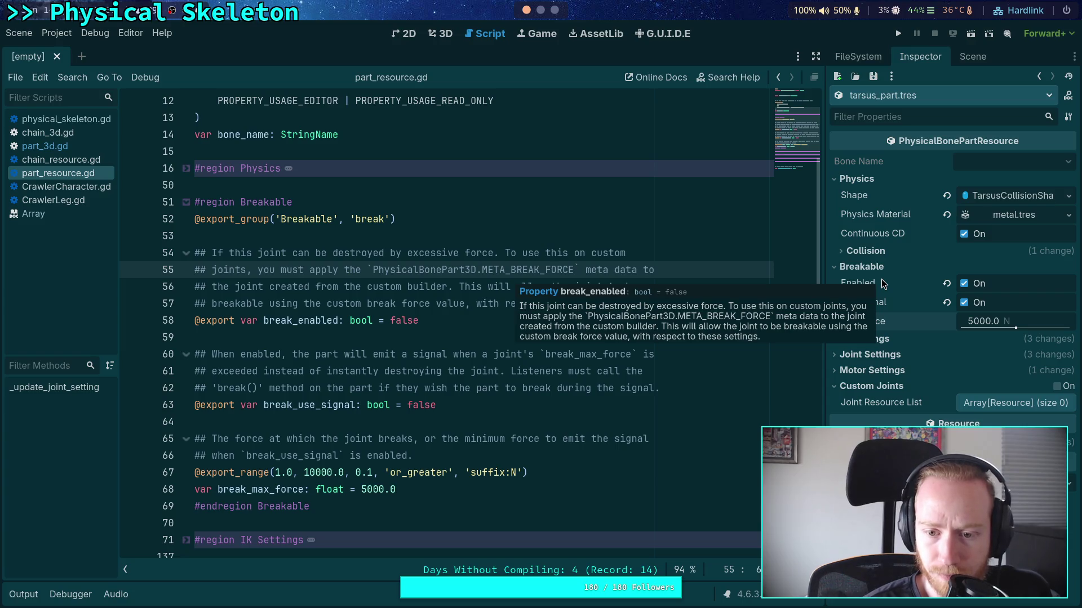
click(507, 248)
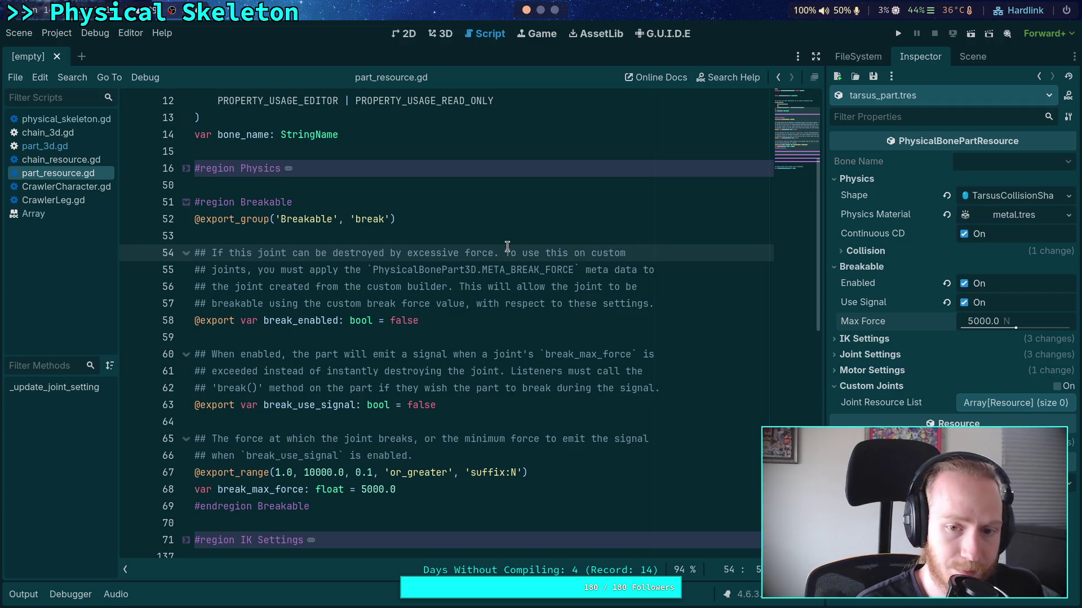
key(Return)
text(##)
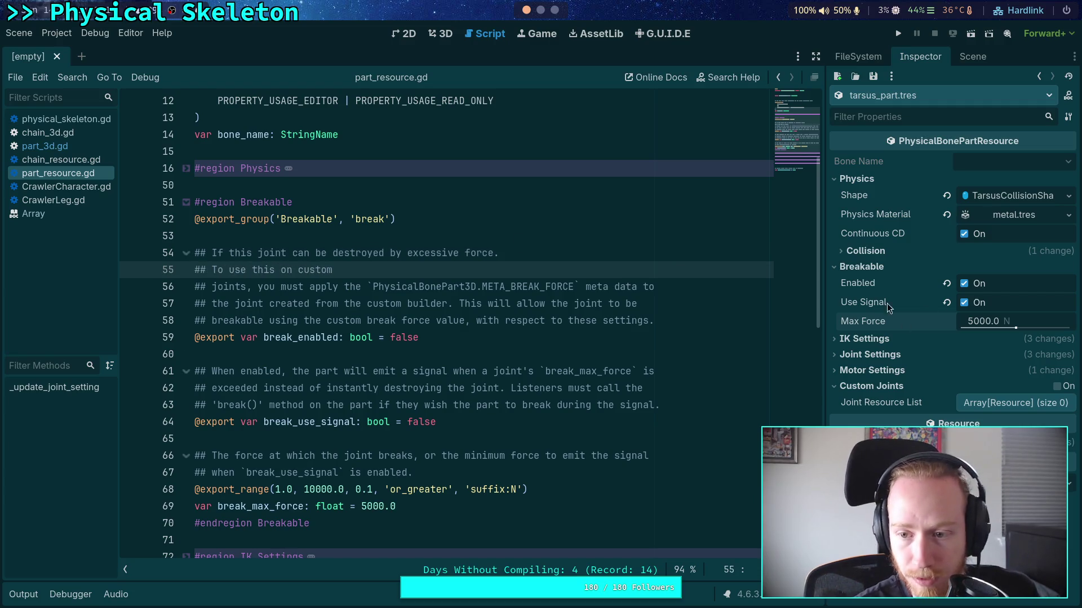
mouse_move(213, 264)
mouse_down()
mouse_move(529, 261)
mouse_move(501, 263)
mouse_up()
click(571, 258)
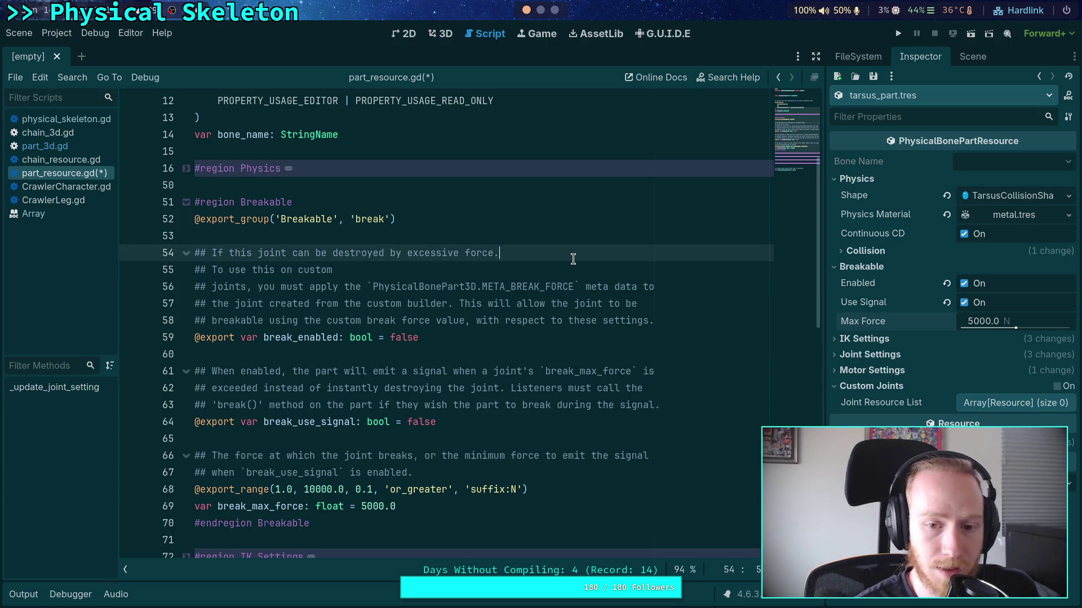
key(Return)
text($)
key(BackSpace)
text(##)
key(ctrl+s)
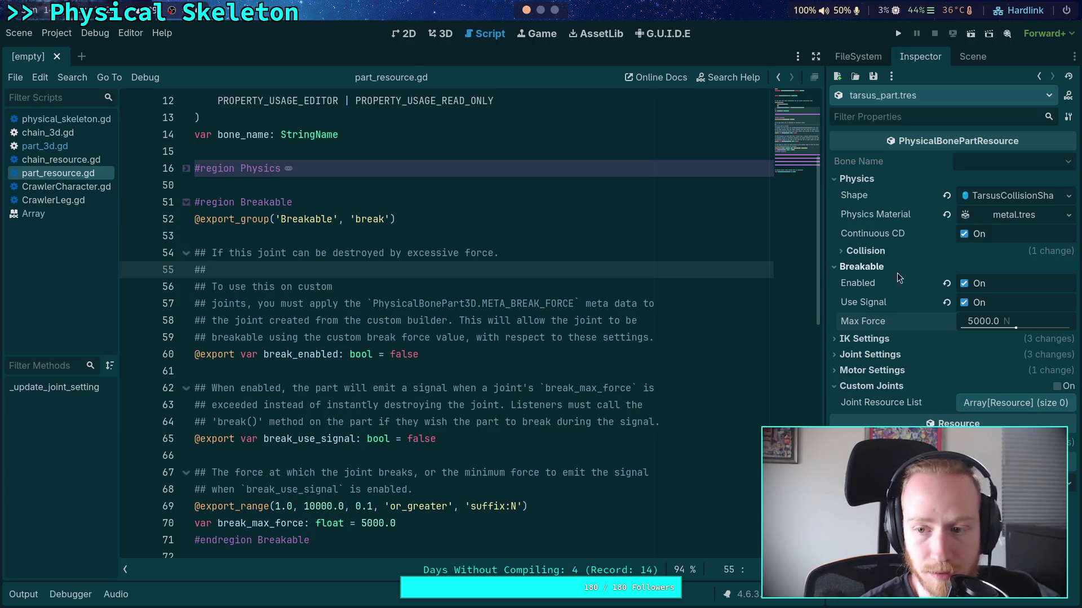
mouse_move(860, 284)
drag(209, 288, 220, 269)
key(BackSpace)
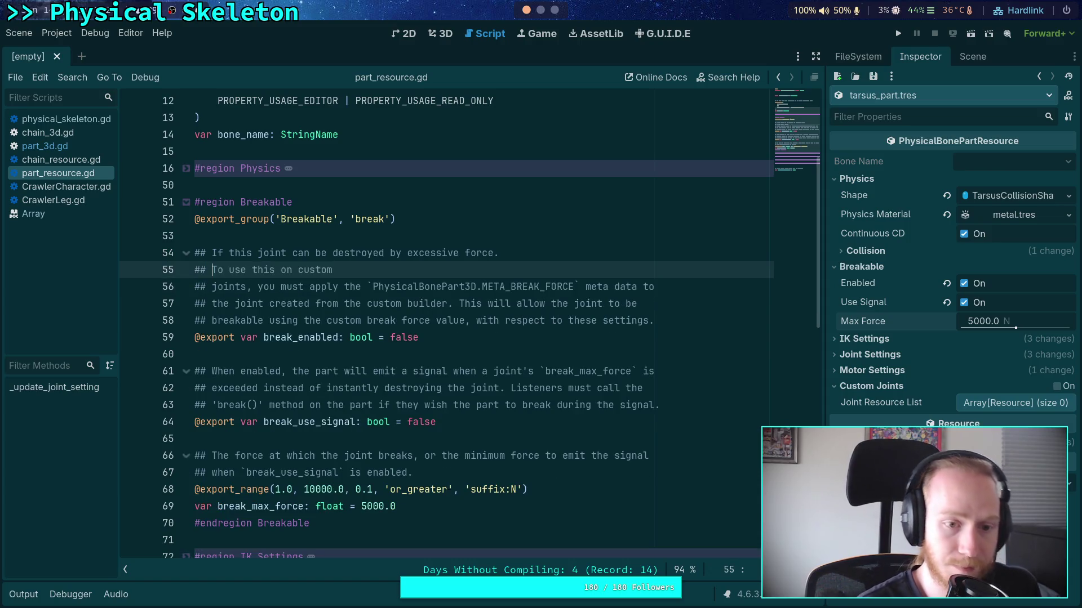
click(213, 271)
key(BackSpace)
key(BackSpace)
key(BackSpace)
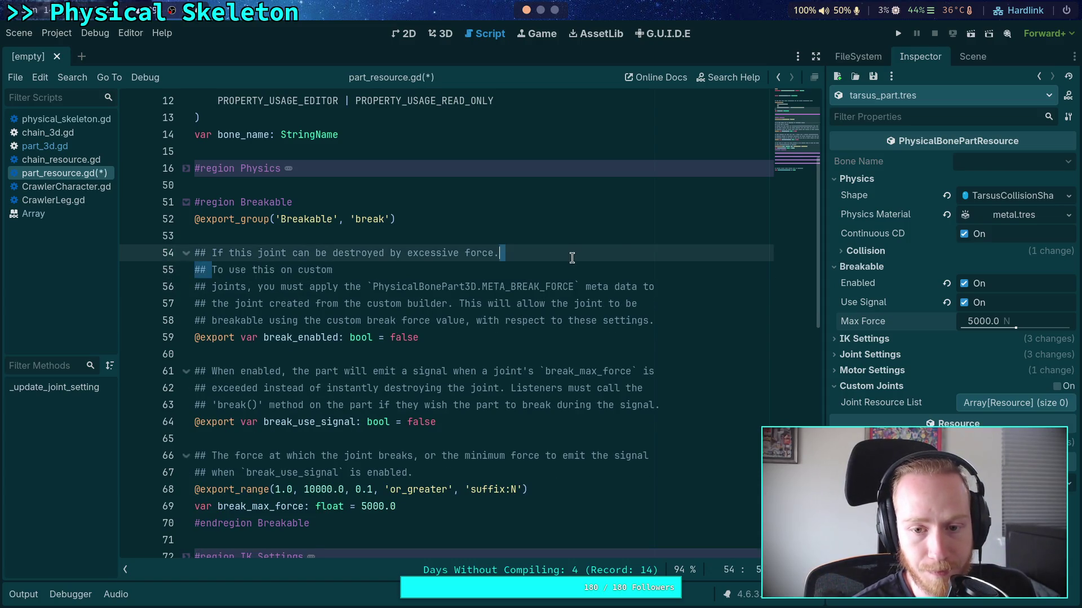
click(692, 303)
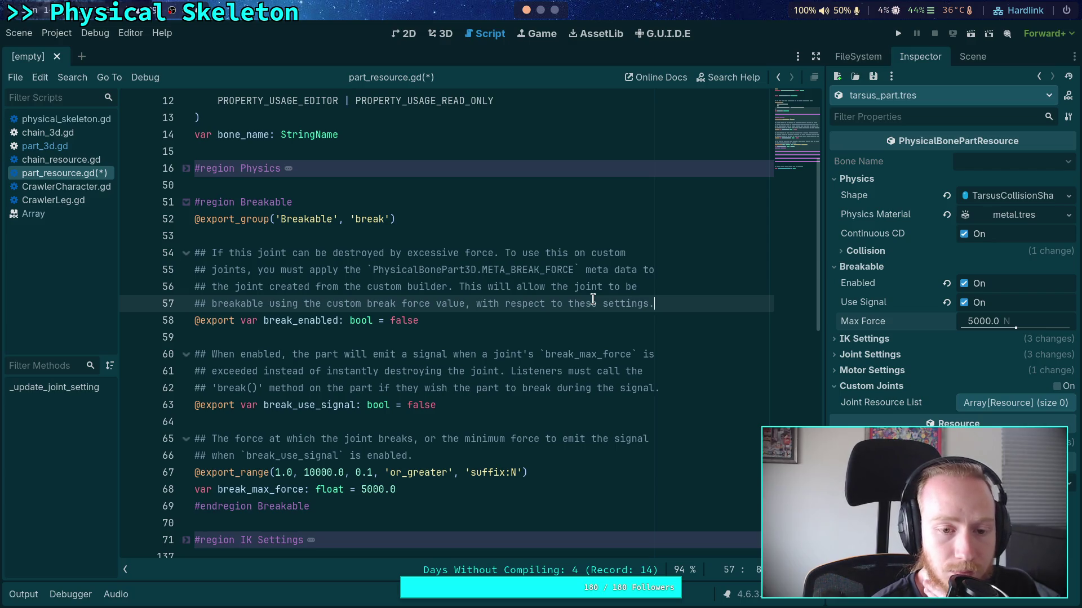
Step: On line 56, change 'joint' to 'Joint3D' and reword the ending to 'act as the max break'
click(238, 287)
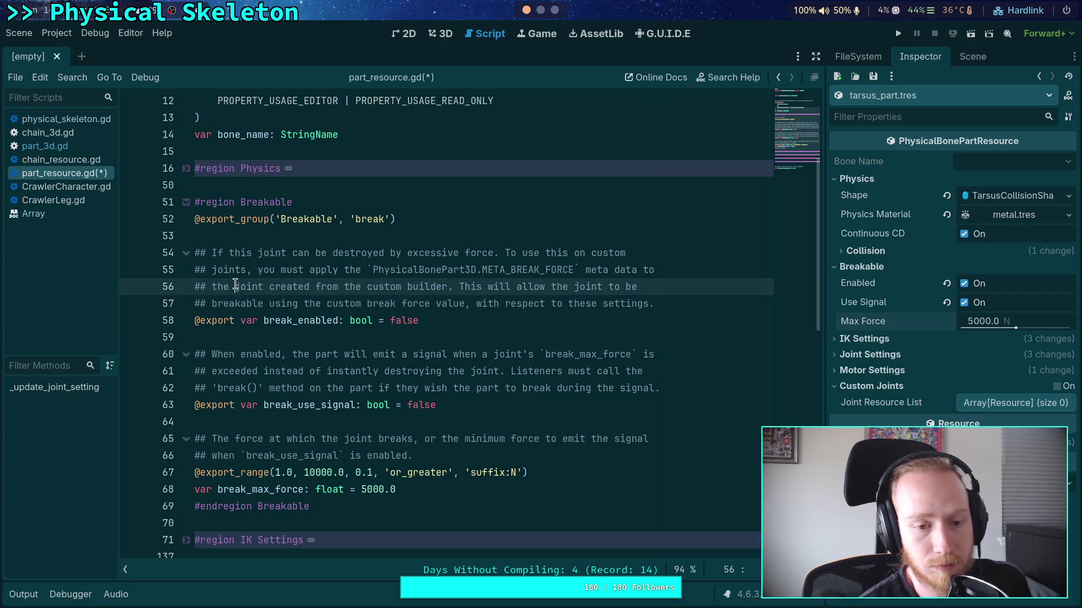
text(3D)
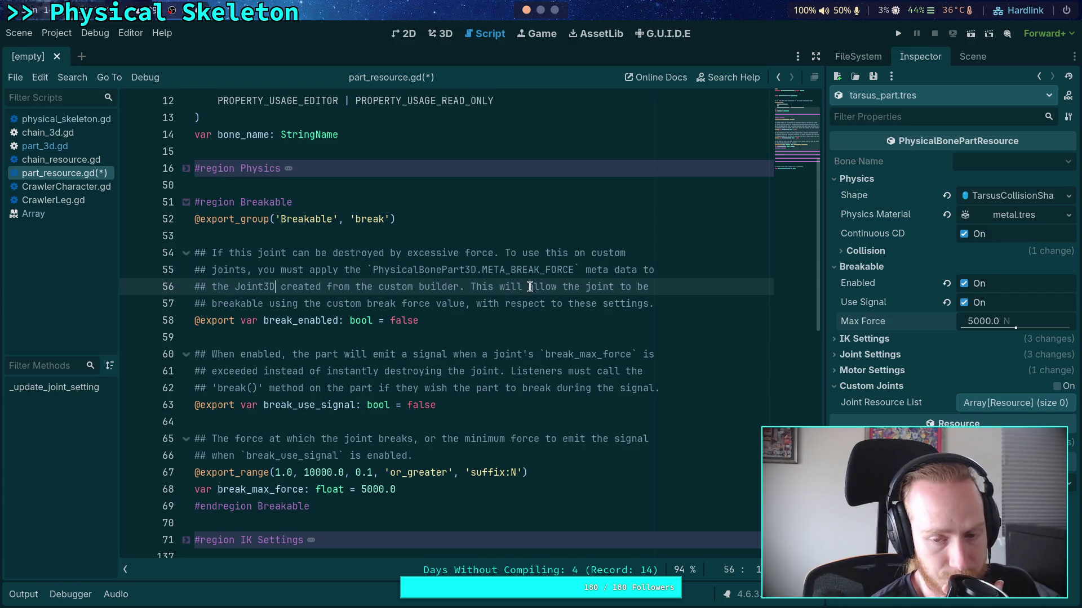
drag(530, 287, 631, 282)
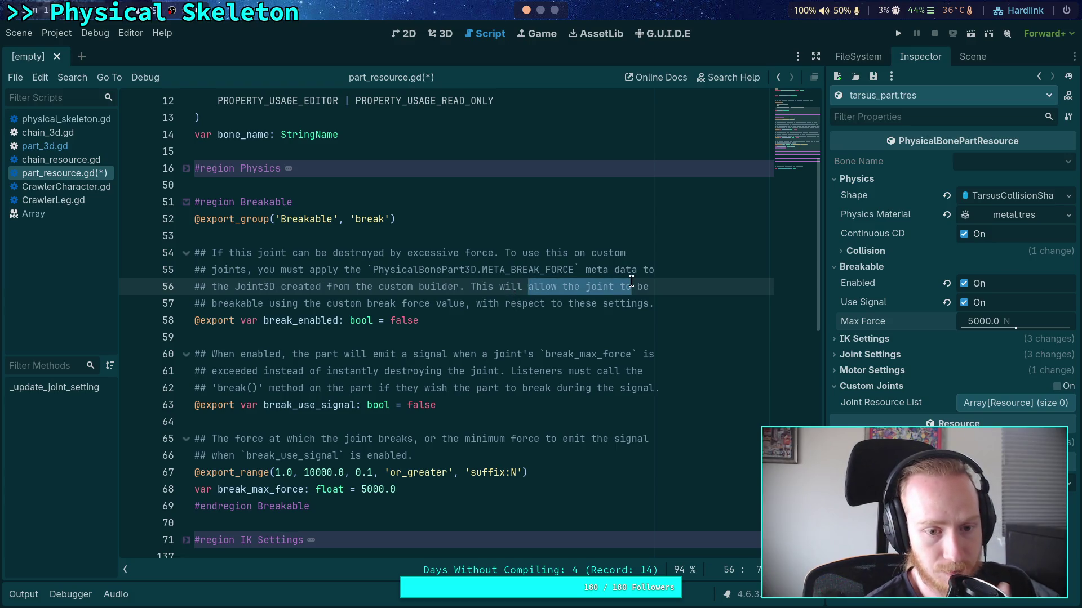
key(BackSpace)
key(Delete)
key(Delete)
key(Delete)
text(be the )
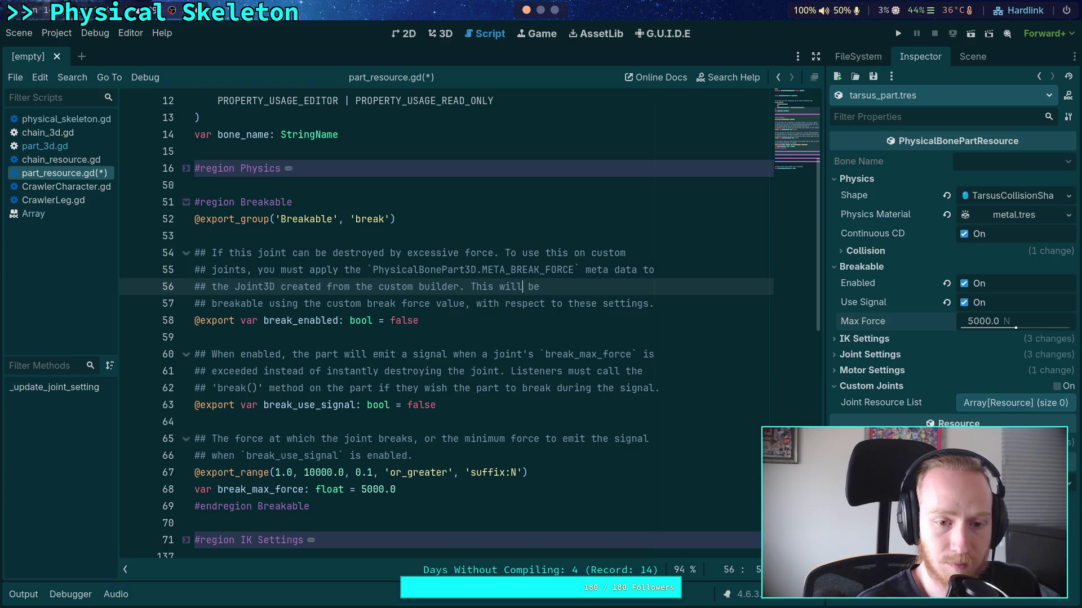
text(custom max fare)
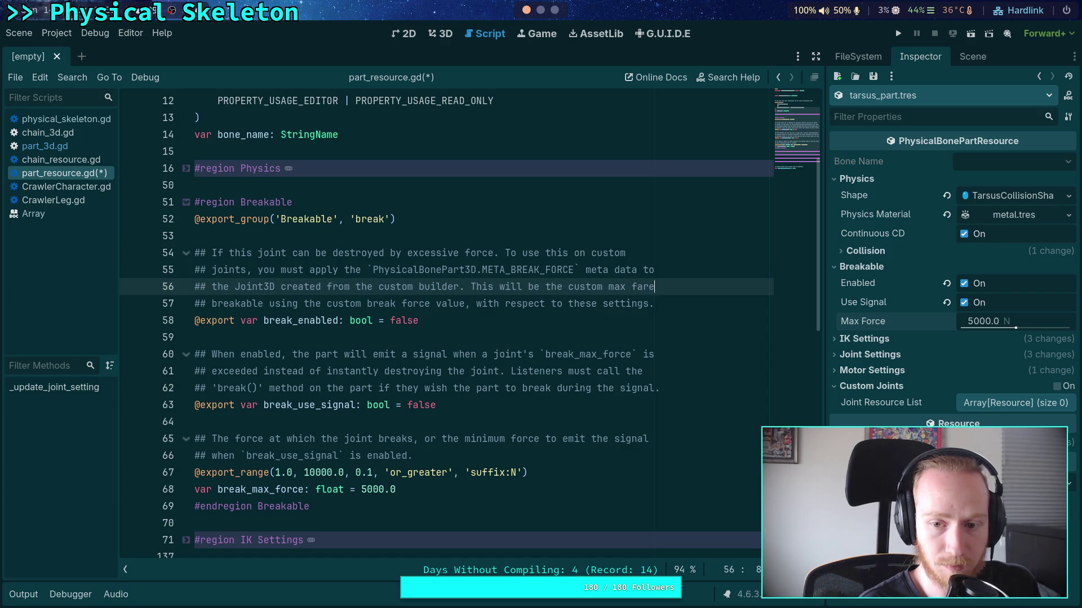
key(BackSpace)
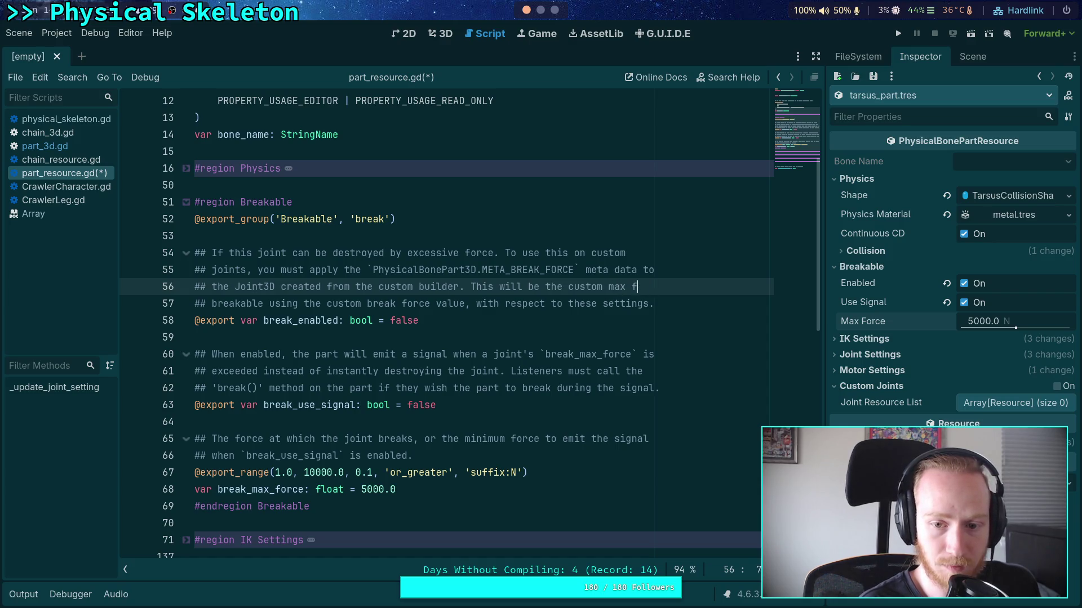
key(BackSpace)
key(BackSpace)
key(BackSpace)
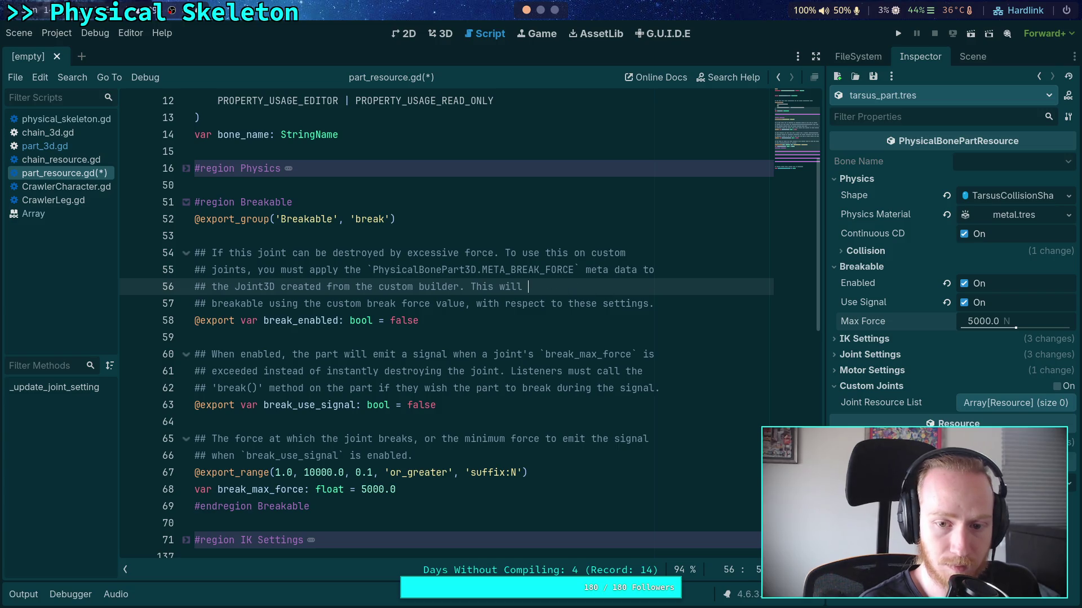
text(act as the custom m)
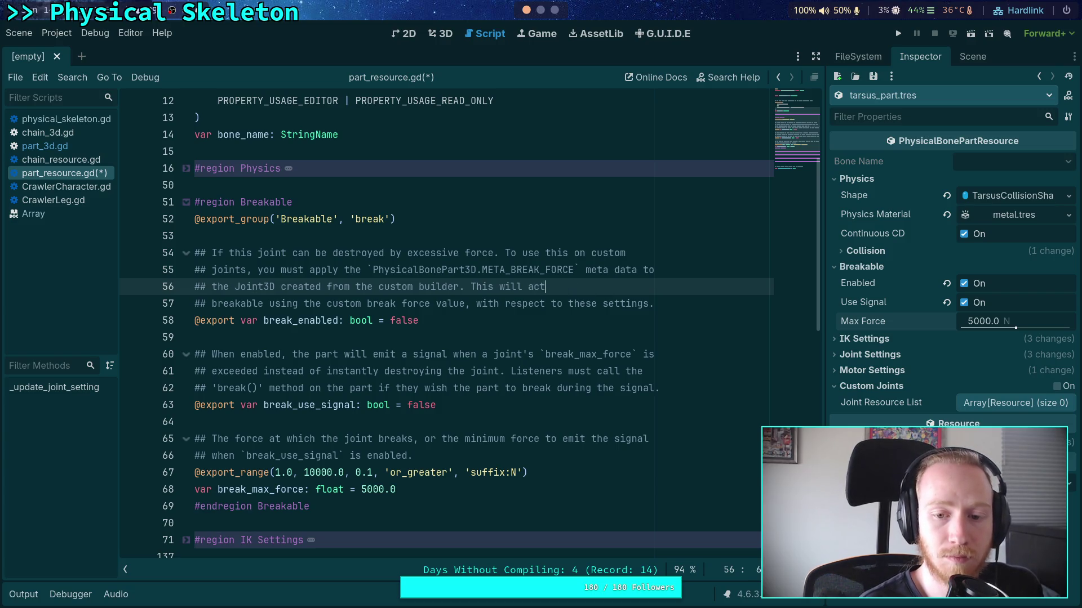
text(axk)
key(BackSpace)
double_click(628, 287)
key(BackSpace)
key(BackSpace)
key(End)
text(break)
Step: Rewrite line 57 to read 'and the part will treat it according' to these settings
drag(212, 303, 400, 304)
key(BackSpace)
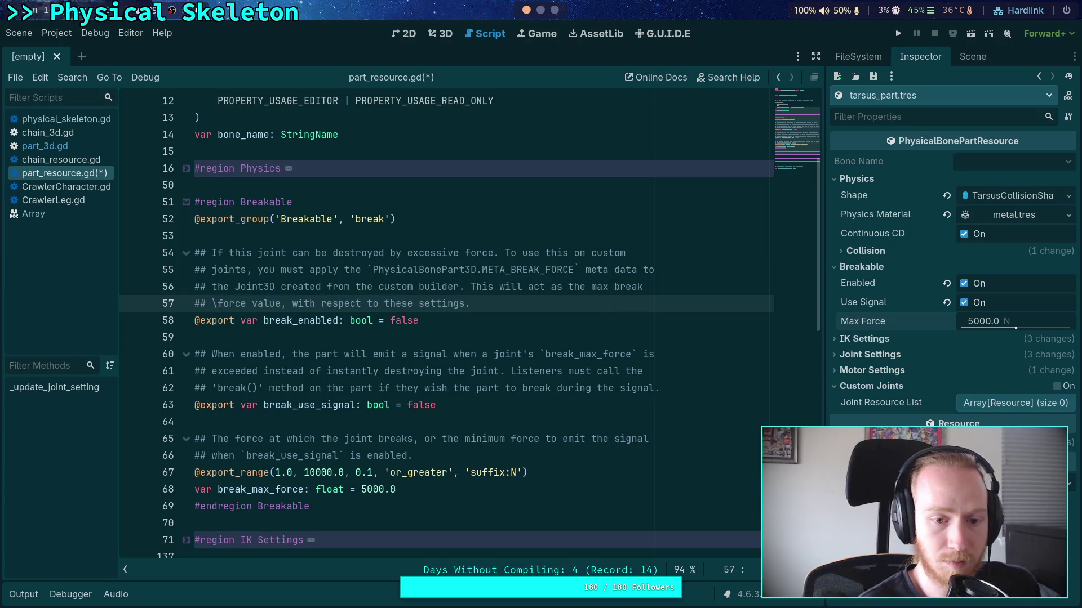
click(288, 304)
text(and the part will treat it)
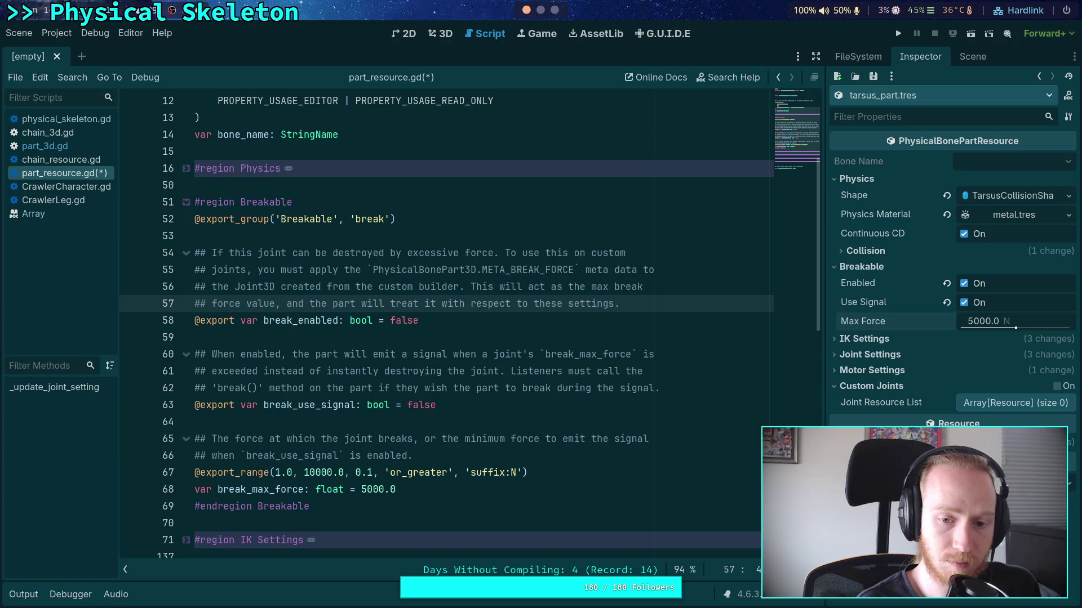
key(Delete)
key(Delete)
key(Delete)
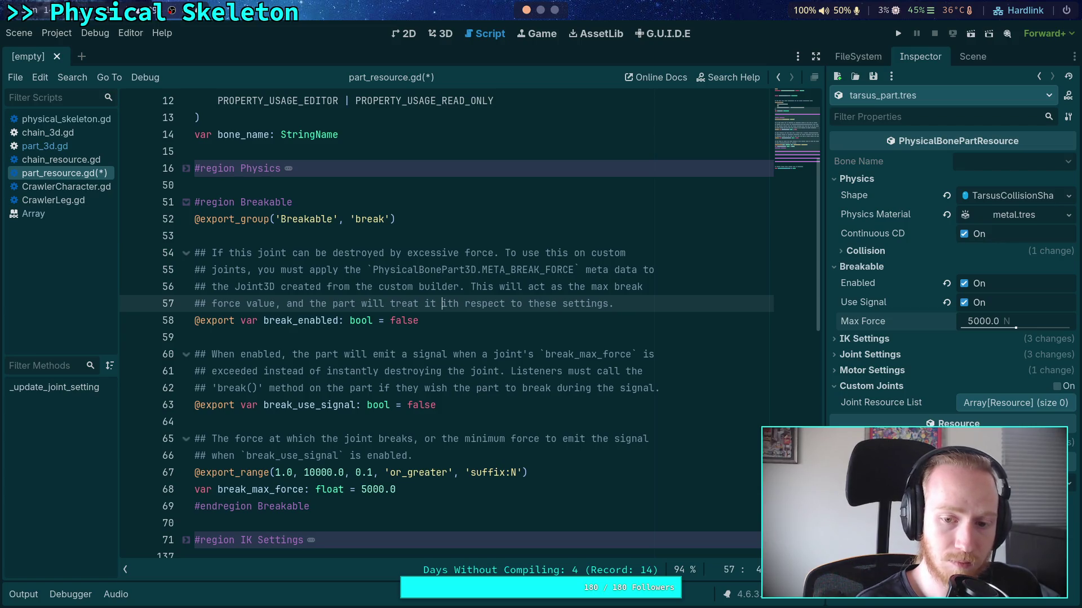
text(according)
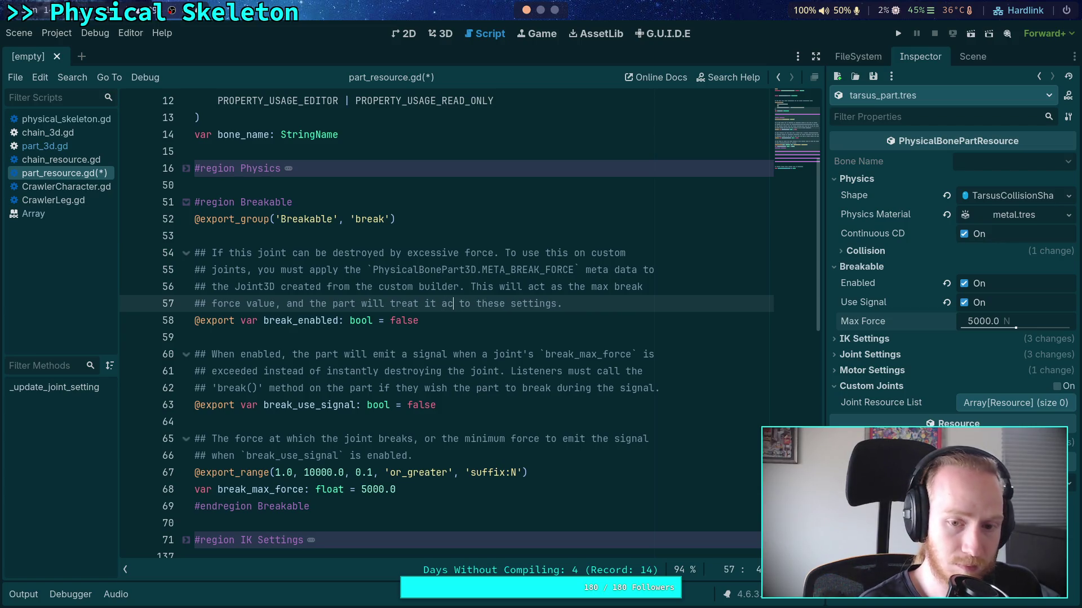
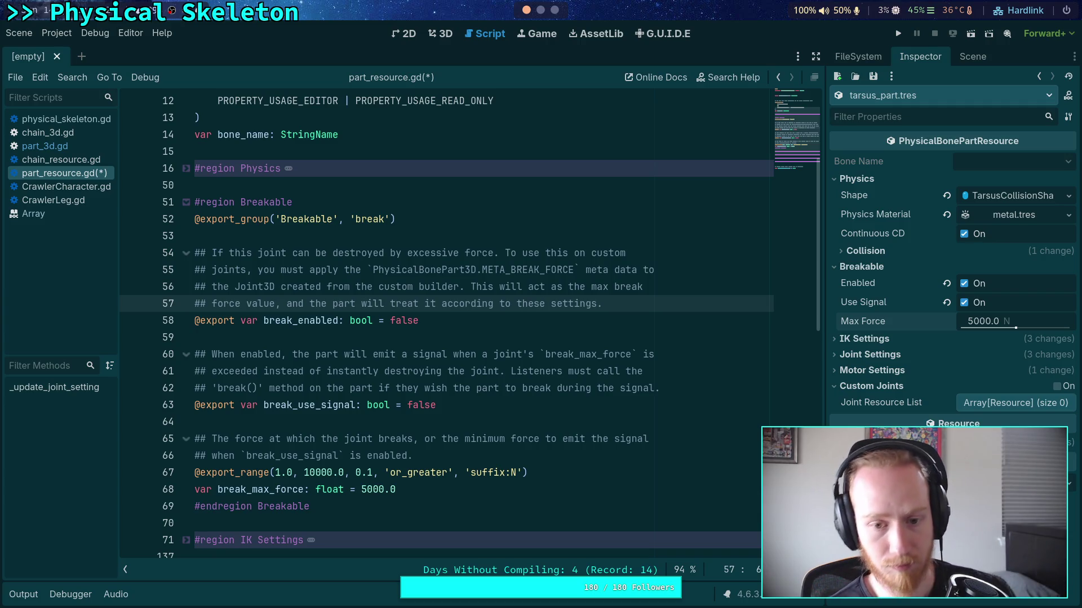
Step: Rewrite line 57's comment ending as 'using signals if `break_use_signal` is enabled' and save part_resource.gd
mouse_move(597, 304)
mouse_down()
mouse_move(280, 305)
mouse_move(291, 307)
mouse_up()
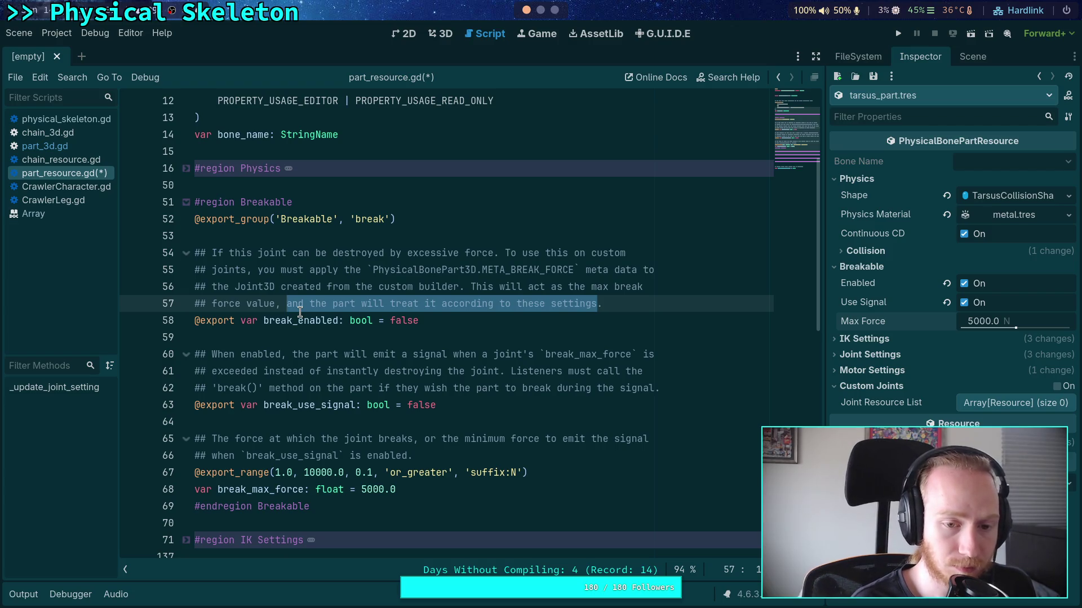
text(using signals if `)
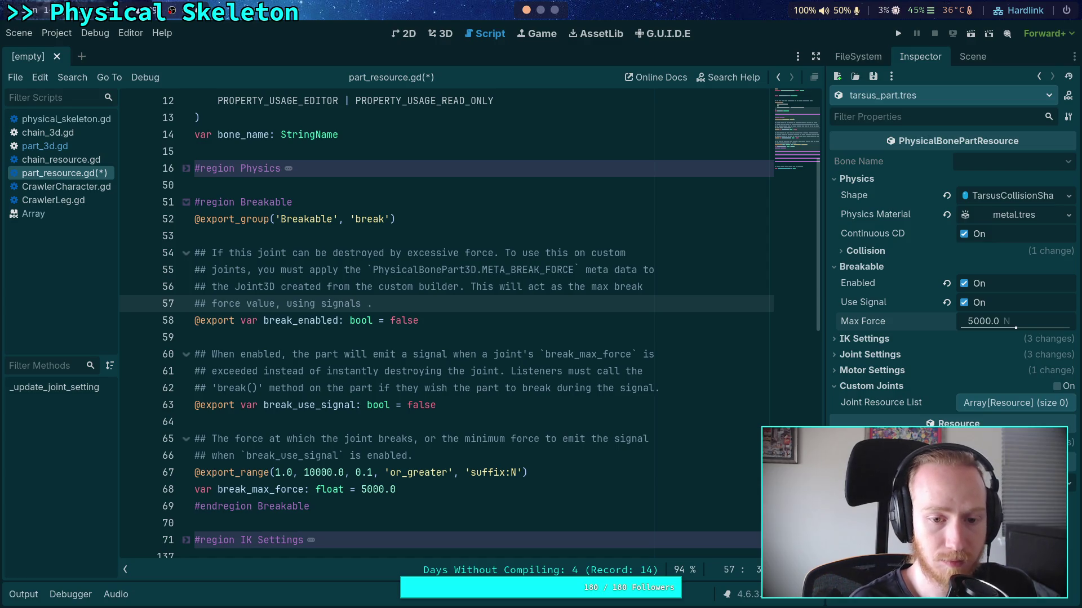
text(break_use_si)
key(BackSpace)
text(nal` is enabled)
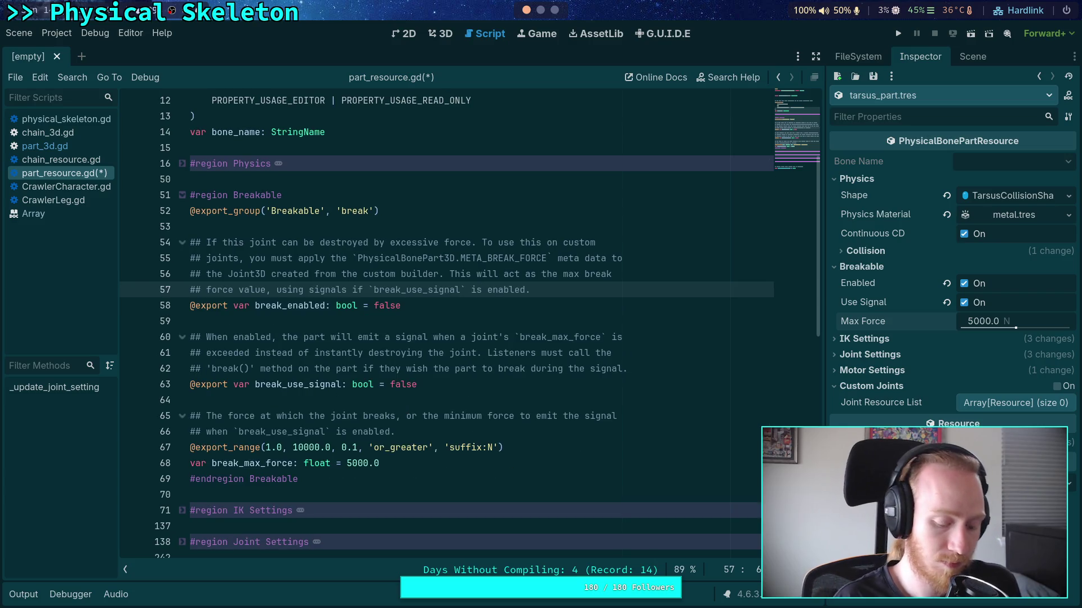
key(ctrl+0)
key(ctrl+s)
click(341, 345)
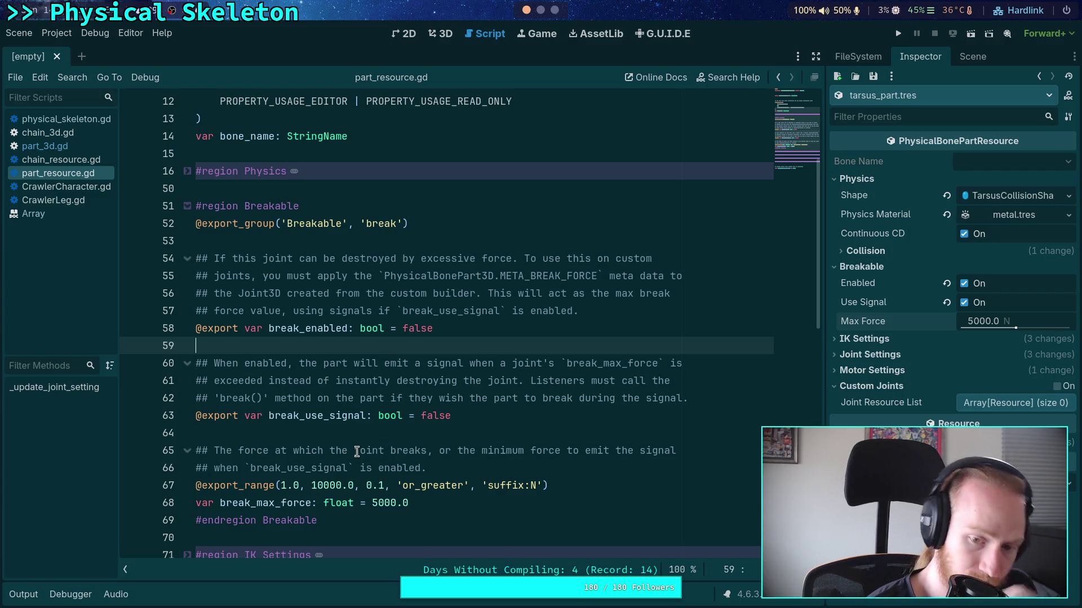
Step: Append 'For custom Joint3D created from a custom builder, have the builder apply the' to the break_max_force comment
click(559, 466)
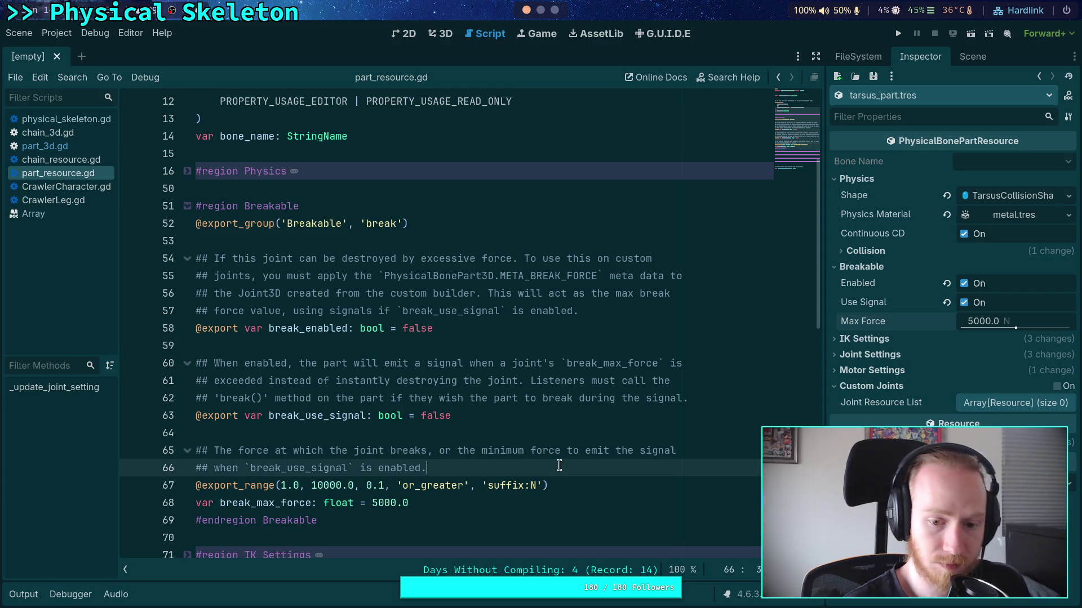
text(For c)
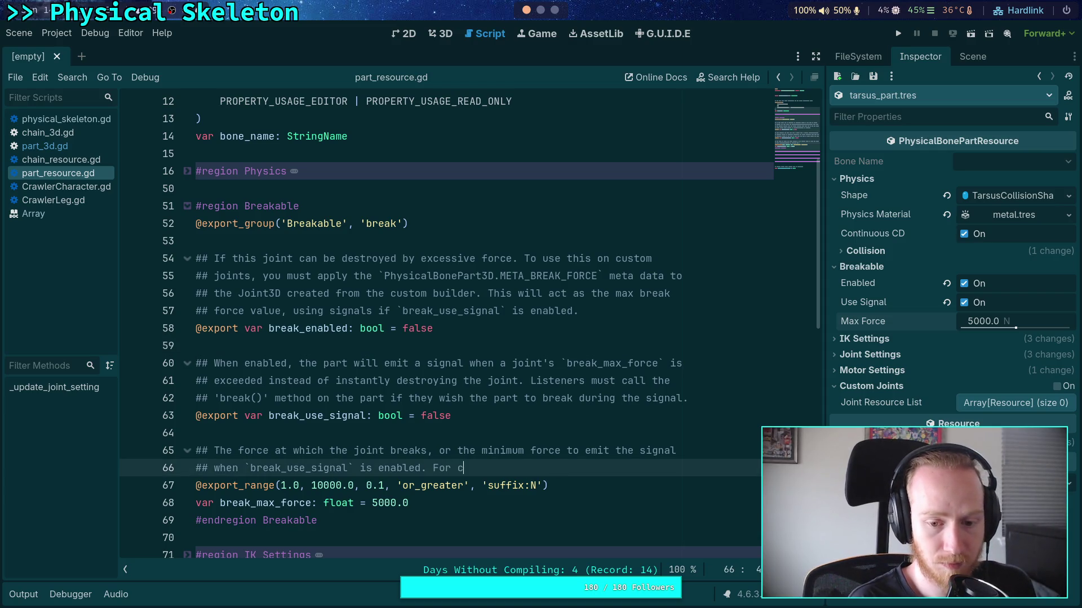
text(ustom joints)
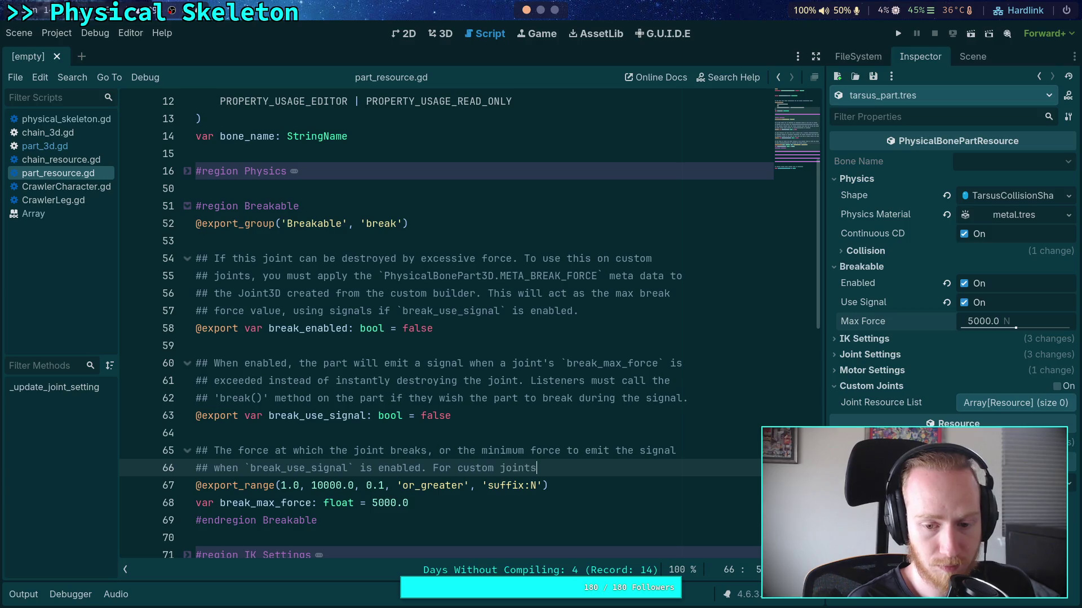
key(BackSpace)
key(BackSpace)
key(BackSpace)
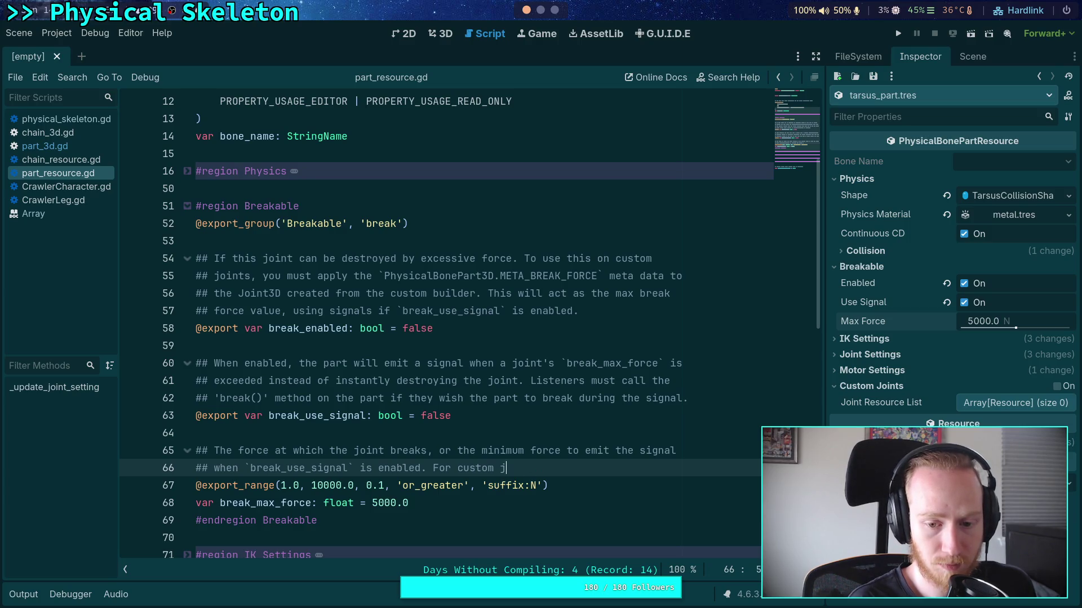
text(oint3D c)
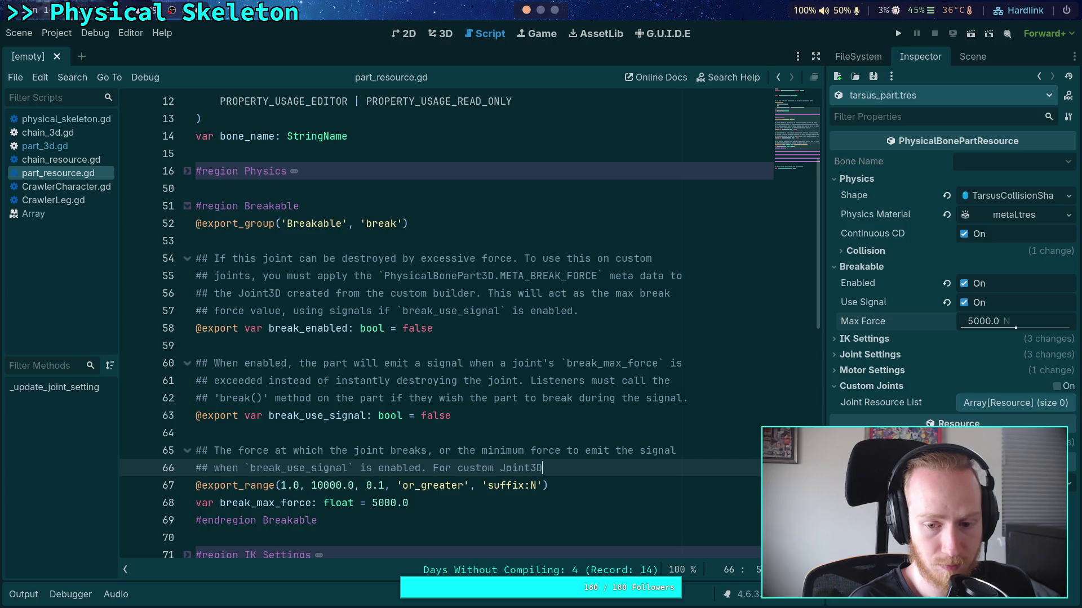
text(reated)
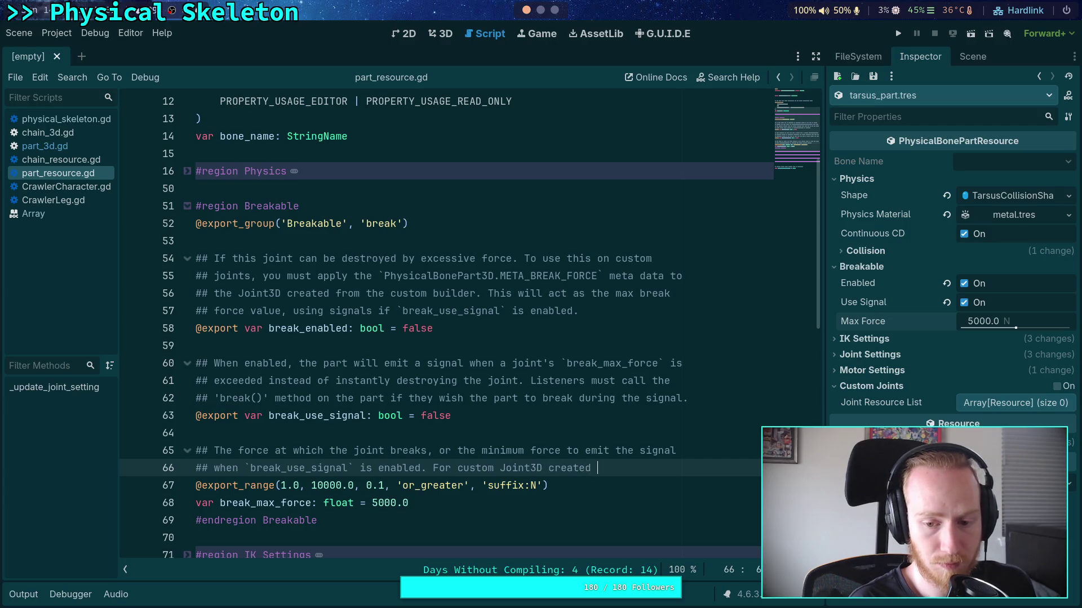
text( from a cu)
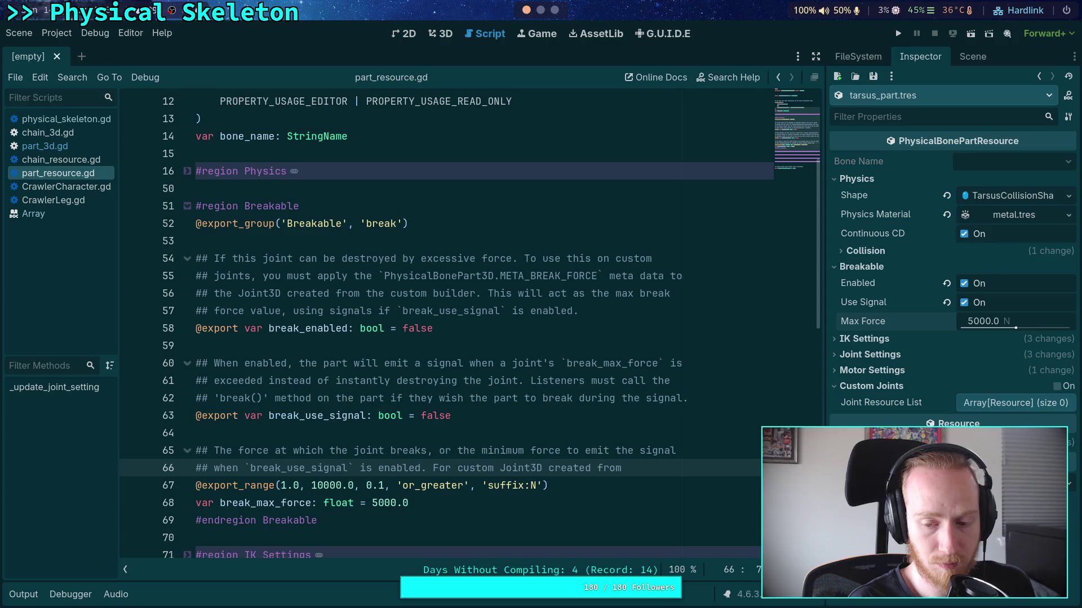
text(stom)
key(Return)
text(# bu)
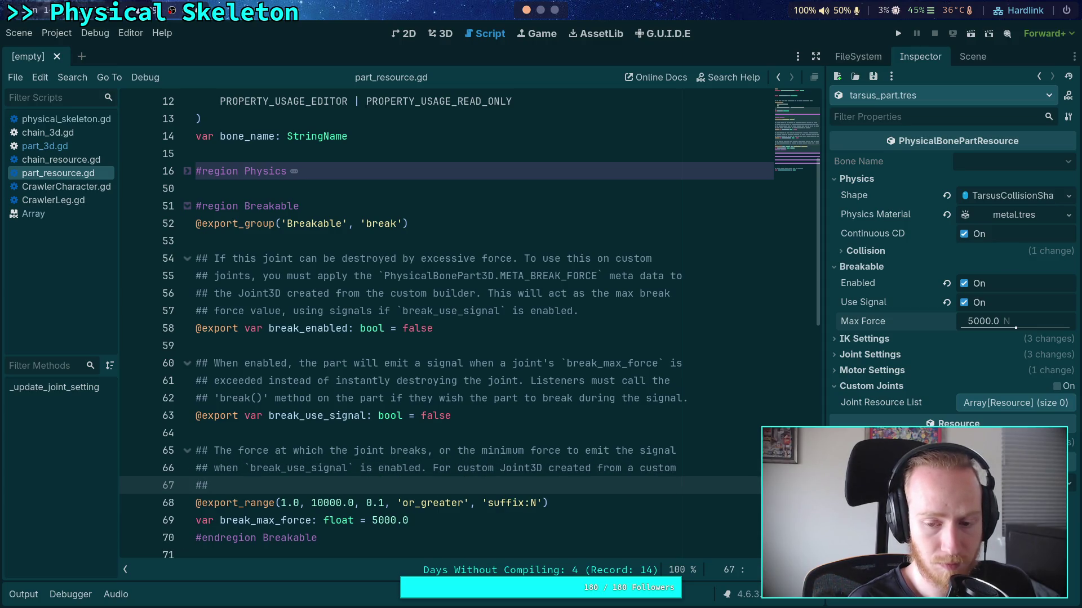
text(ilder, have the builder a)
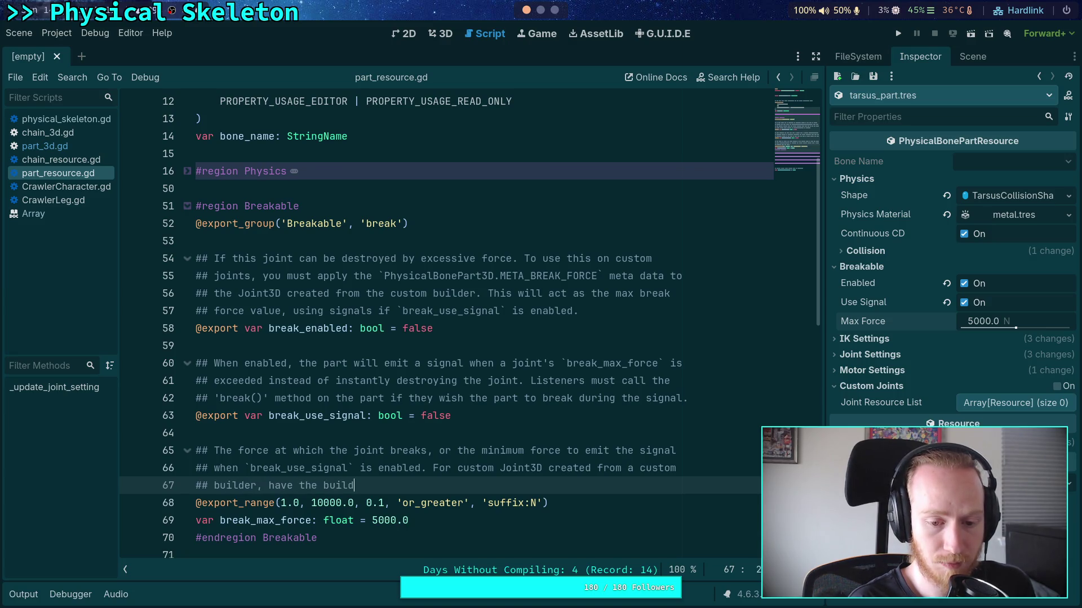
text(pply the)
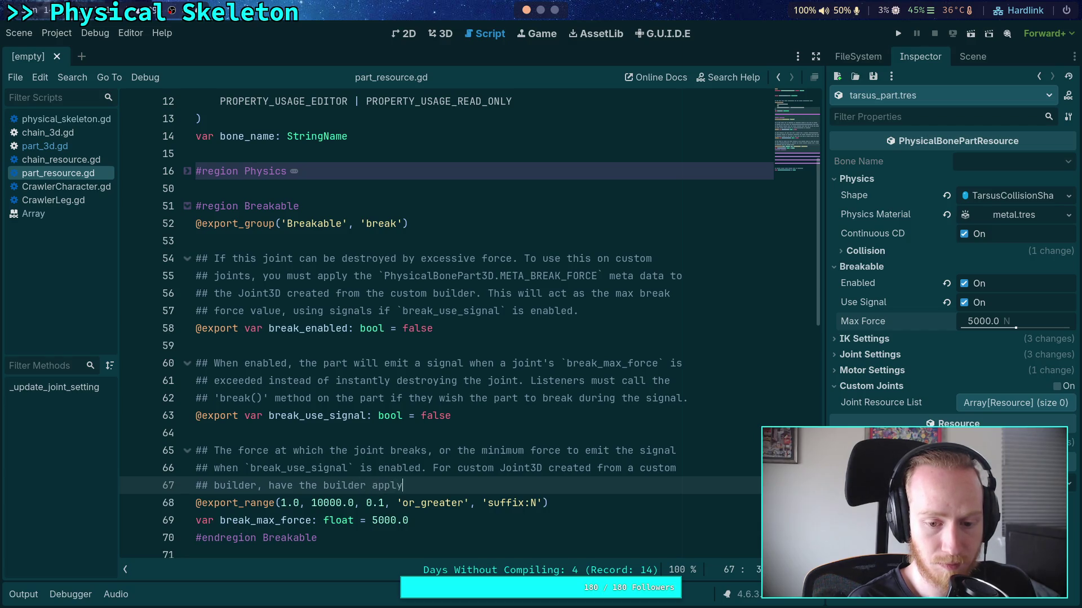
Step: Copy the `PhysicalBonePart3D.META_BREAK_FORCE` reference from line 55 into the line 67 comment
drag(381, 276, 620, 275)
right_click(570, 274)
click(598, 327)
click(484, 486)
key(ctrl+v)
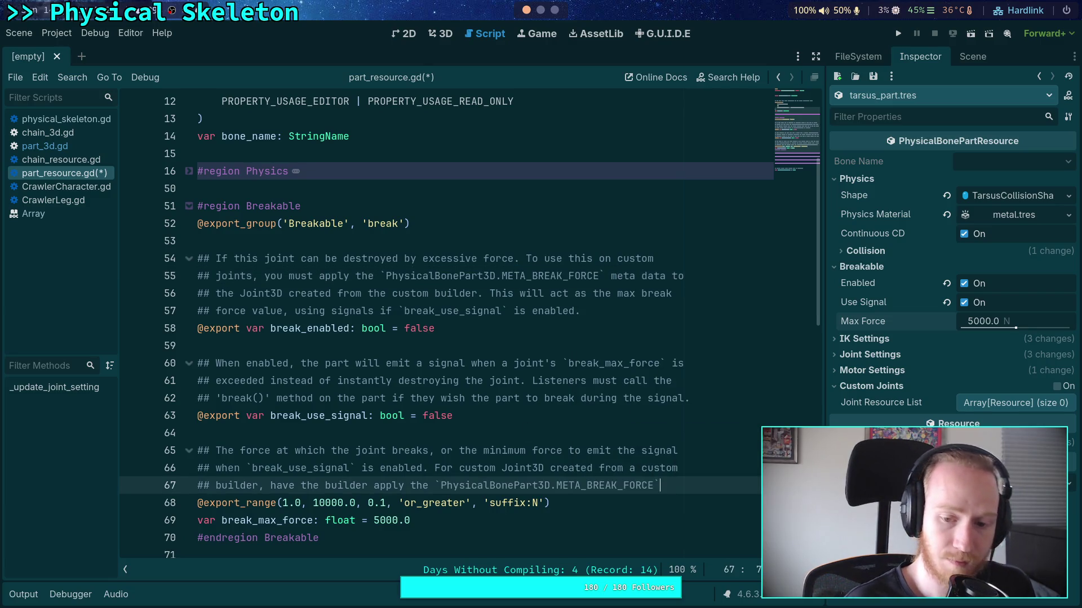
click(432, 486)
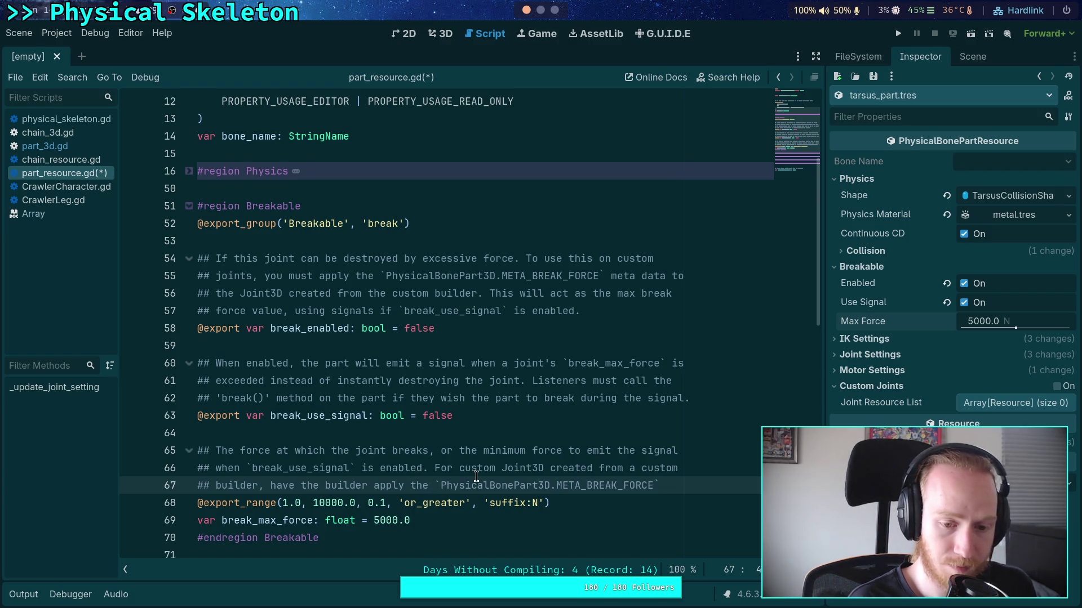
text(max force)
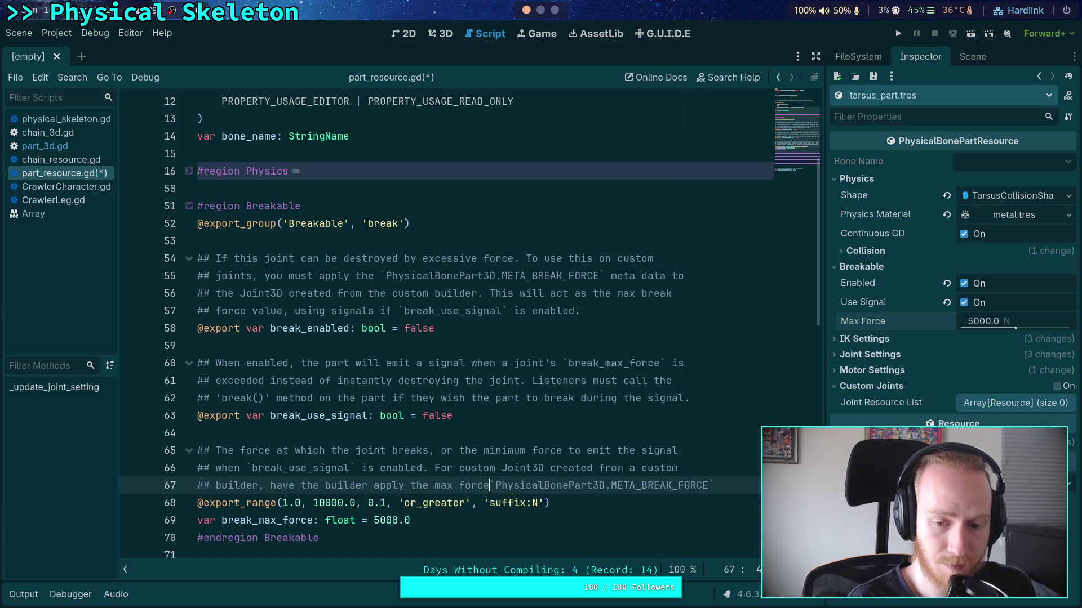
key(BackSpace)
key(BackSpace)
key(BackSpace)
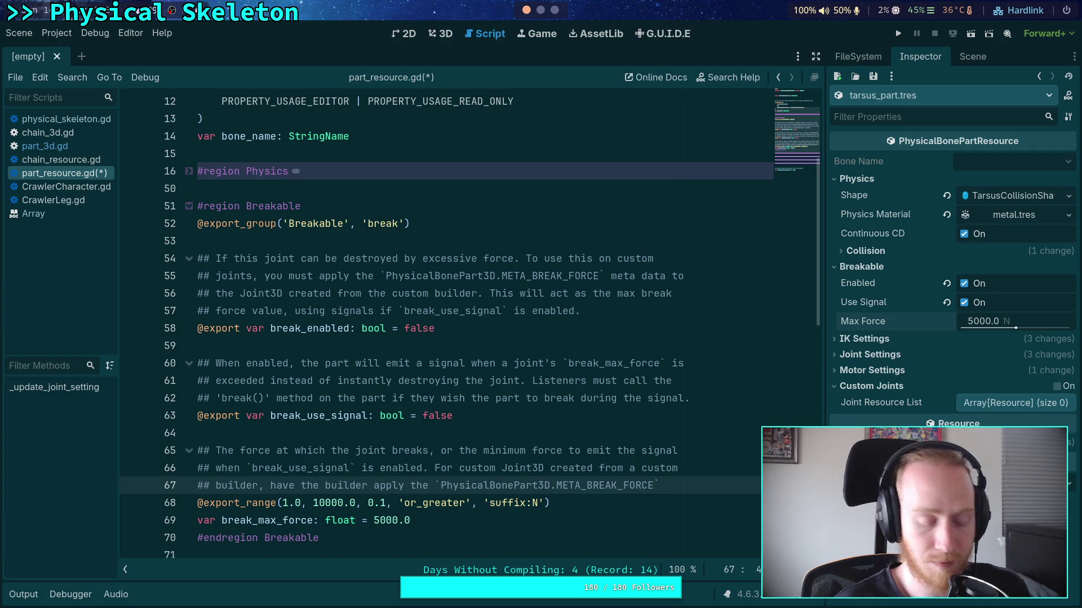
click(684, 485)
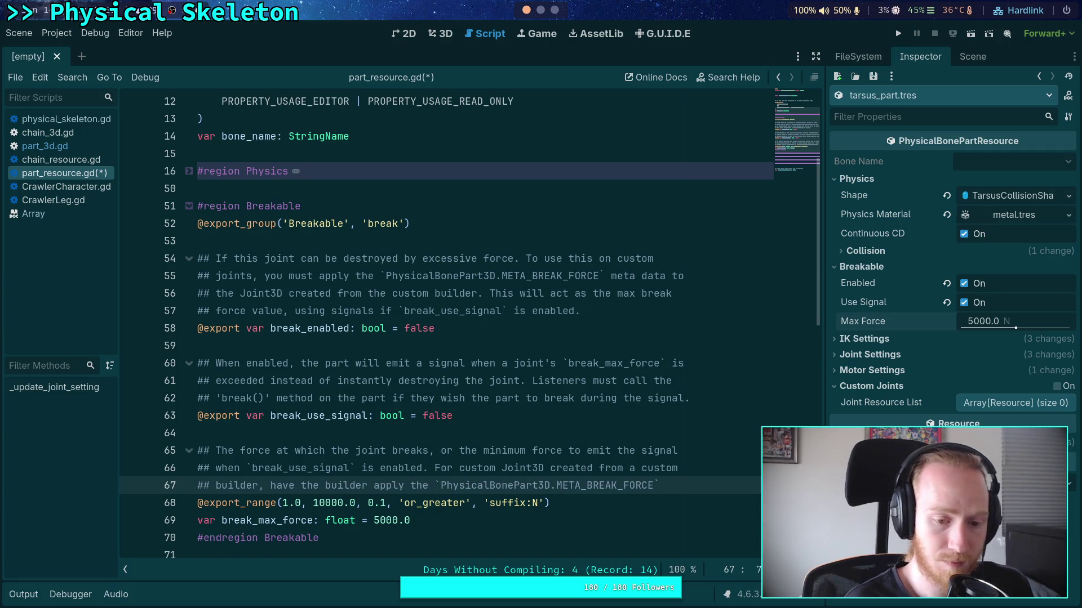
Step: End the comment with 'meta data to the Joint3D.', save, and collapse the Breakable region
key(Return)
text(# meta data to t)
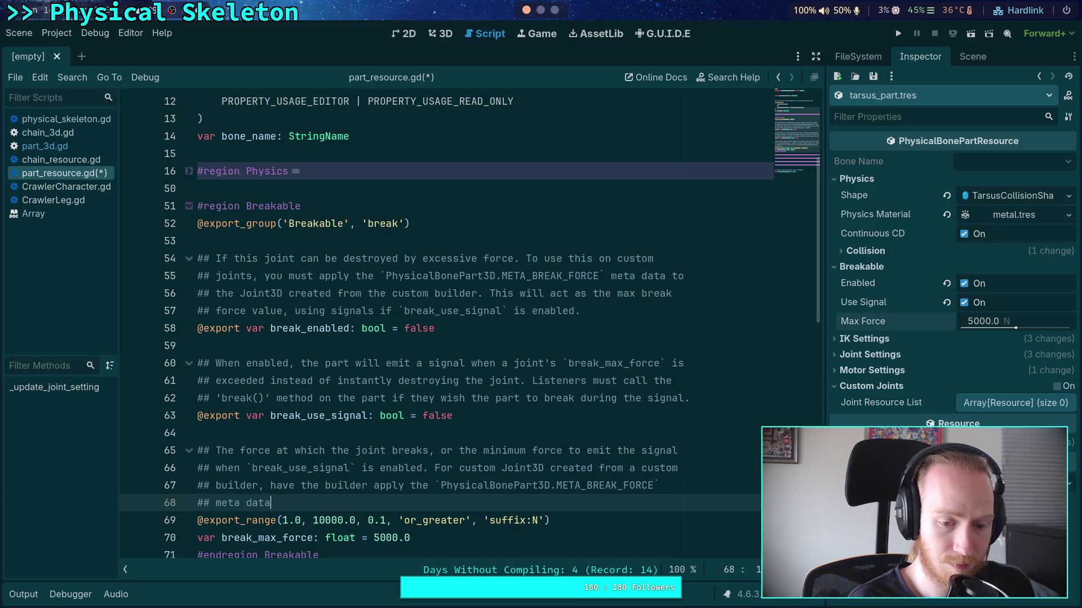
text(he Joint3D.)
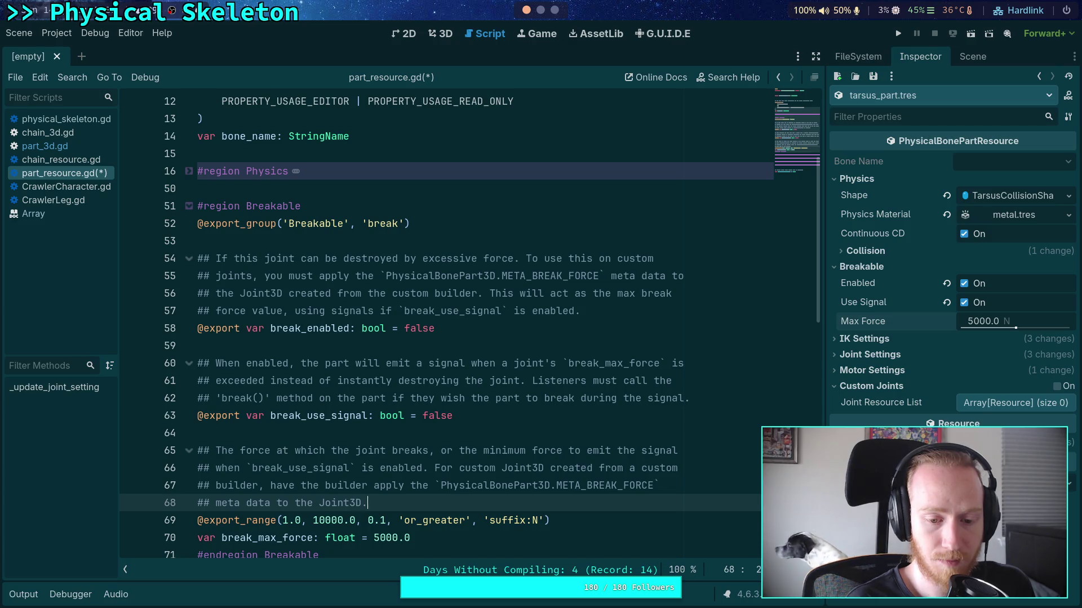
click(319, 451)
key(ctrl+s)
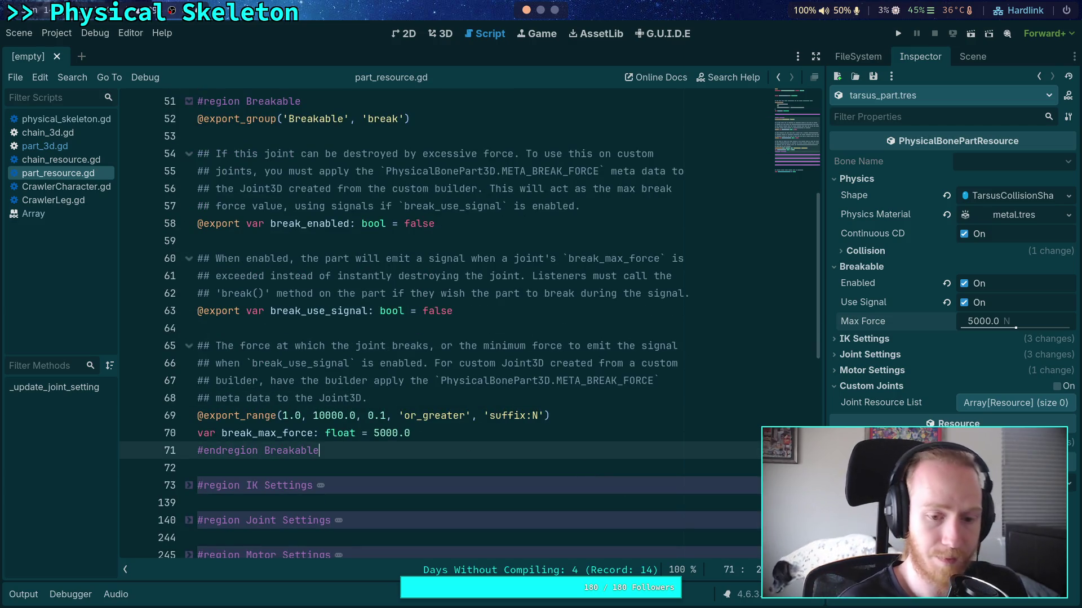
key(alt+f)
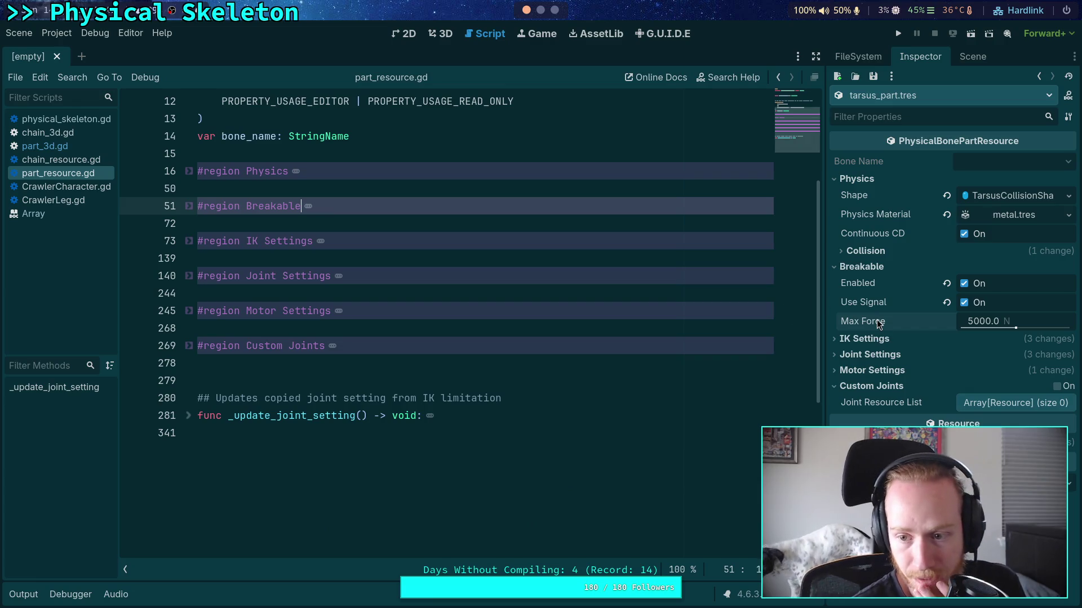
click(81, 149)
Step: Review the validate() function in part_3d.gd, then fold it
mouse_move(798, 99)
mouse_down()
mouse_move(799, 408)
mouse_move(801, 398)
mouse_up()
scroll(184, 378, up, 3)
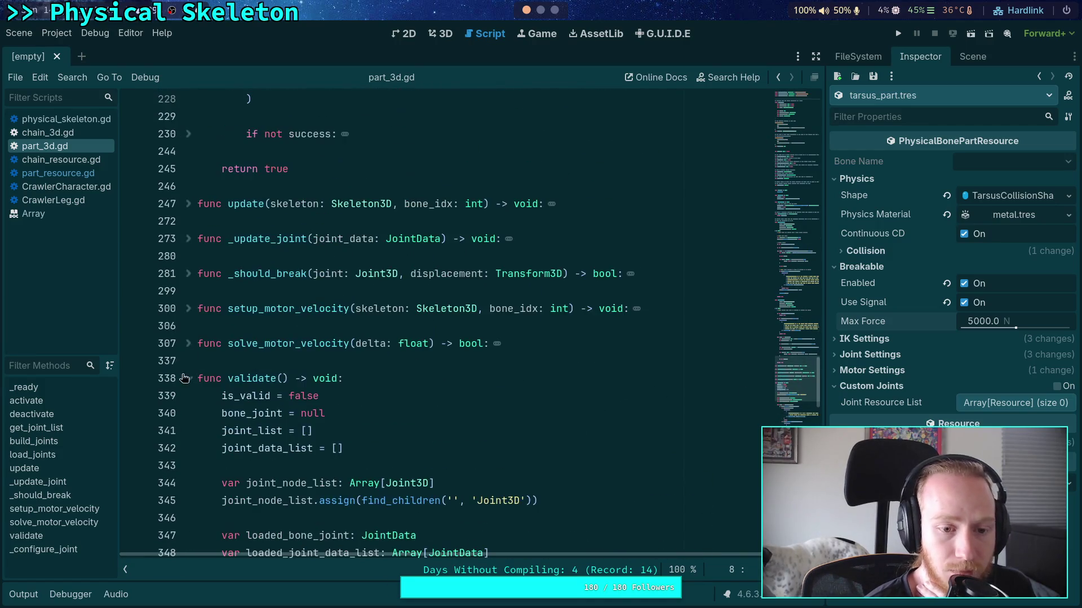
scroll(312, 378, down, 10)
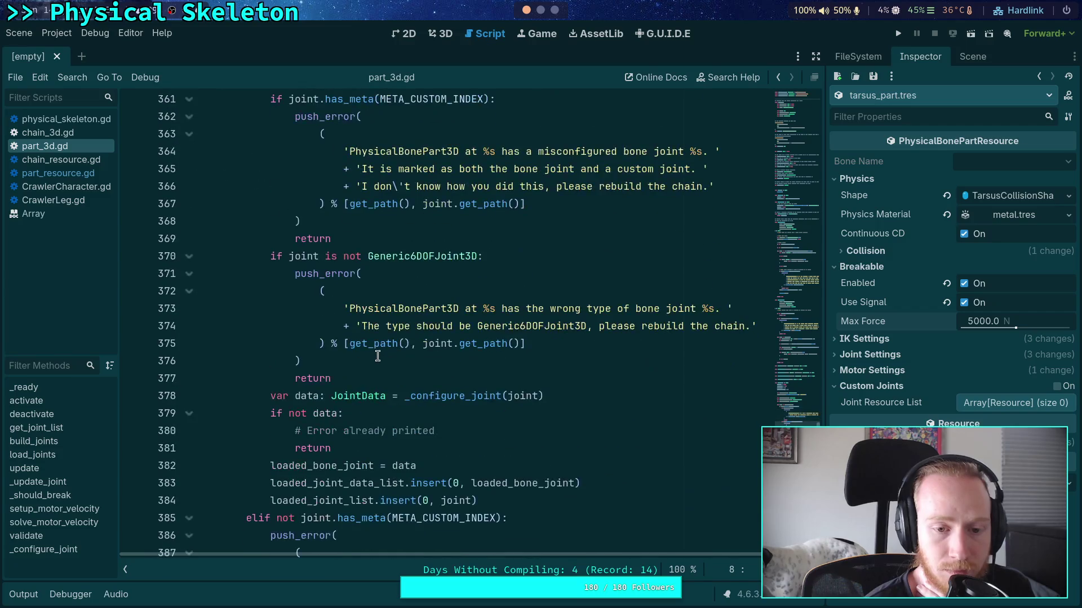
scroll(377, 356, down, 3)
scroll(378, 356, up, 7)
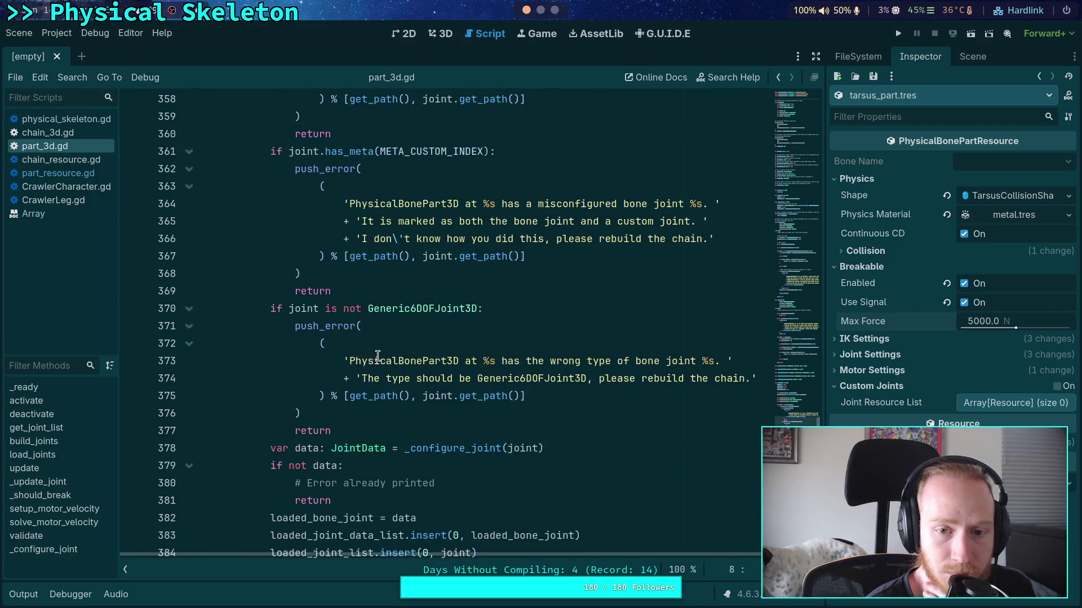
scroll(378, 356, down, 10)
scroll(377, 356, down, 1)
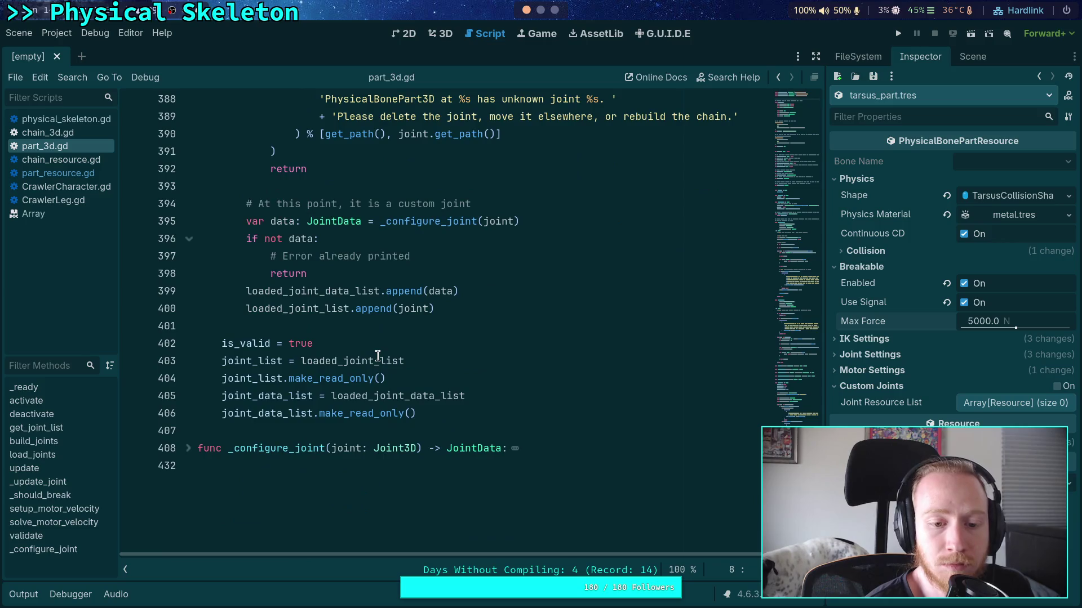
scroll(569, 397, up, 15)
scroll(256, 325, up, 4)
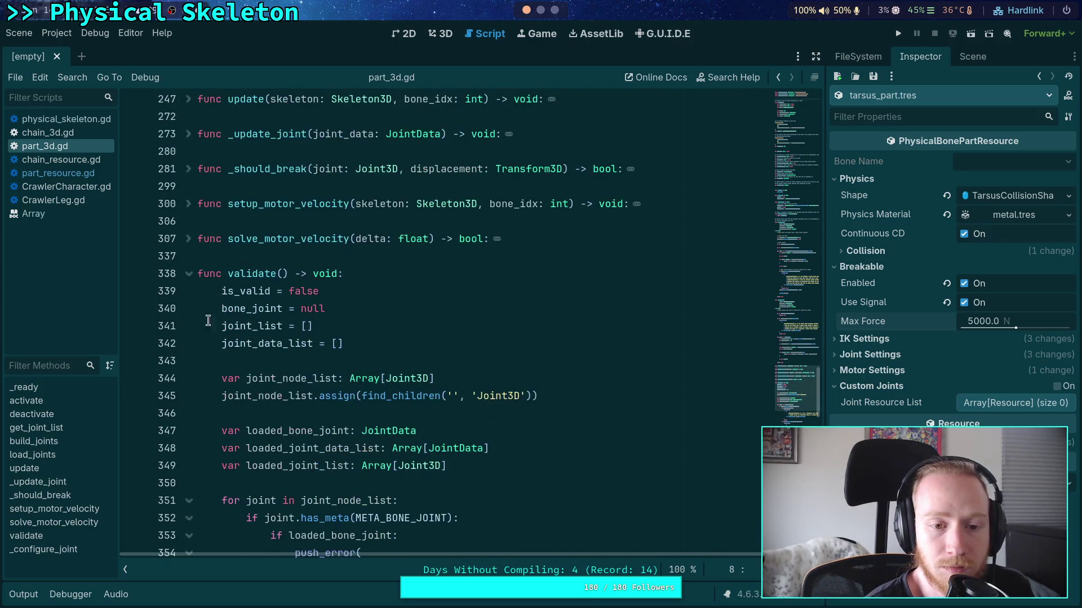
click(192, 274)
Step: Inspect how _configure_joint sets is_breakable from META_BREAK_FORCE, then fold the function
click(189, 309)
scroll(194, 311, down, 5)
scroll(199, 304, up, 1)
scroll(198, 304, up, 1)
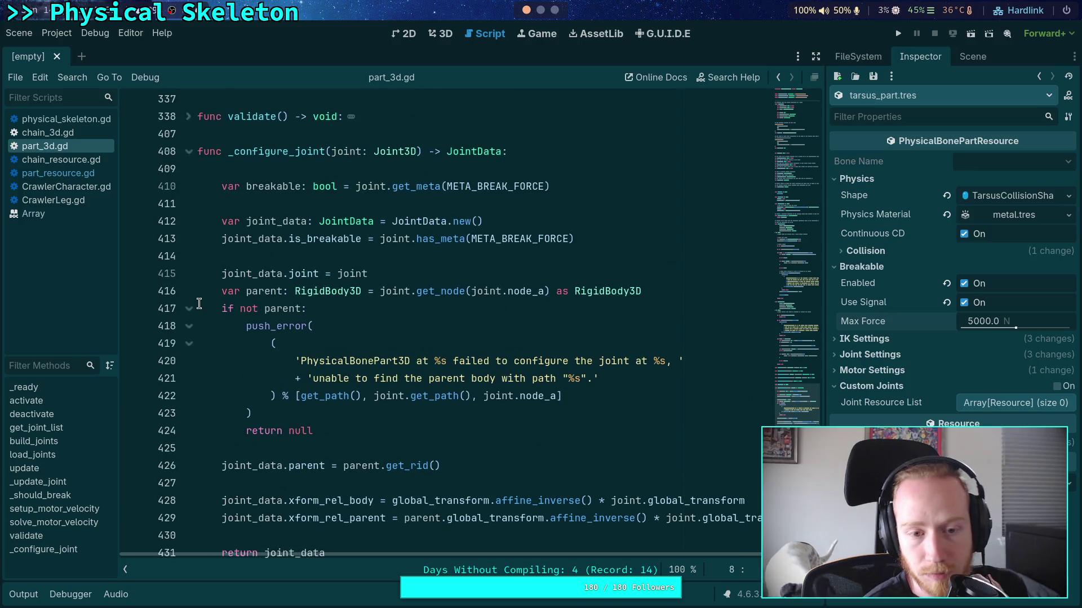
double_click(319, 239)
scroll(277, 309, up, 1)
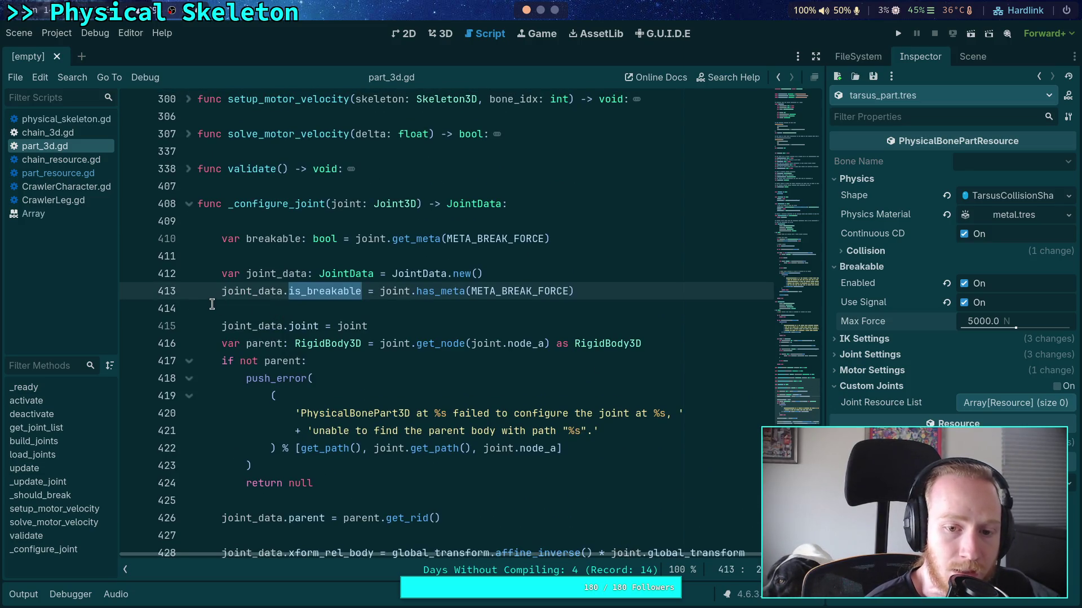
click(186, 204)
scroll(279, 304, up, 7)
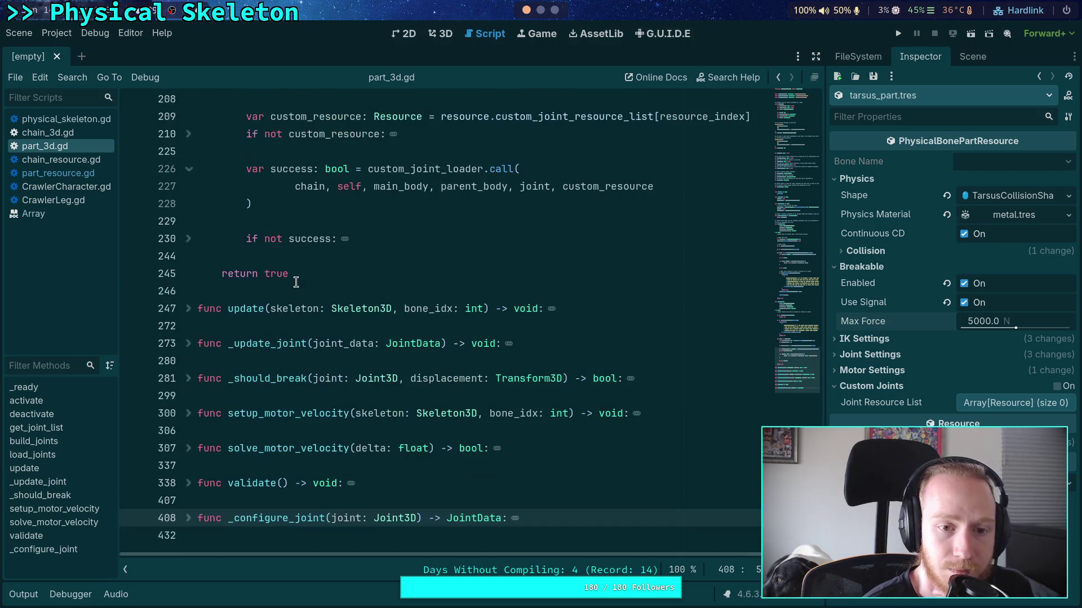
Step: Fold load_joints and the META_CUSTOM_INDEX error block at line 143
click(289, 291)
click(281, 340)
scroll(284, 326, up, 9)
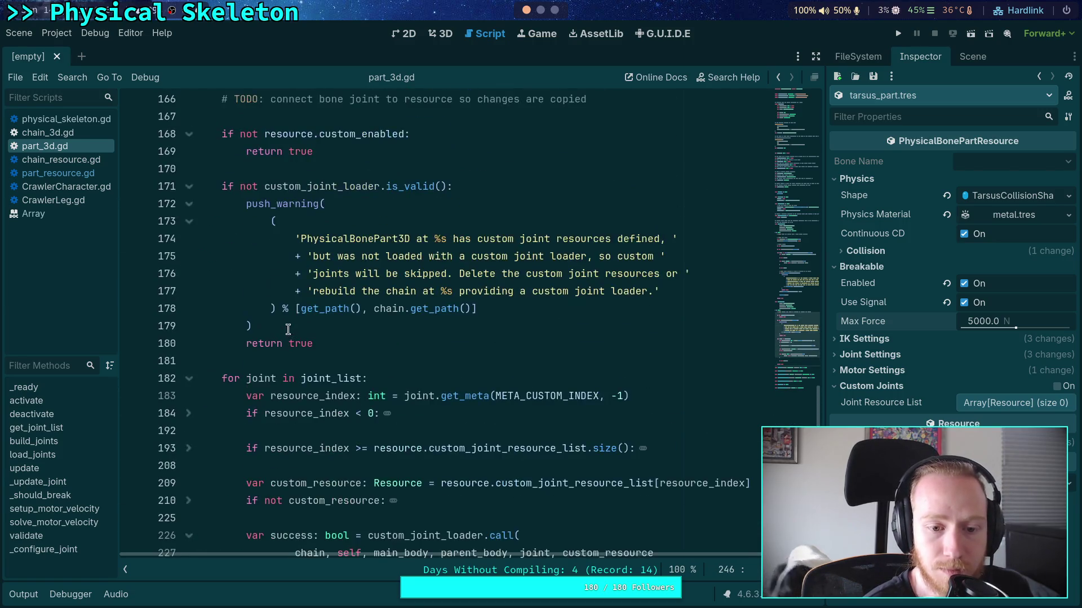
scroll(321, 289, down, 4)
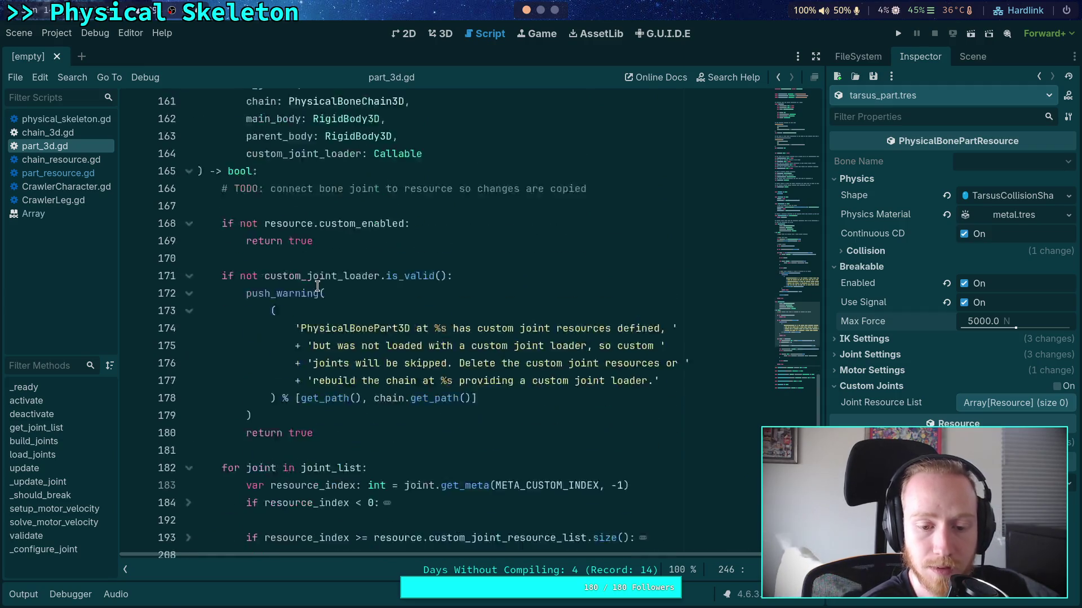
scroll(192, 258, up, 6)
click(189, 256)
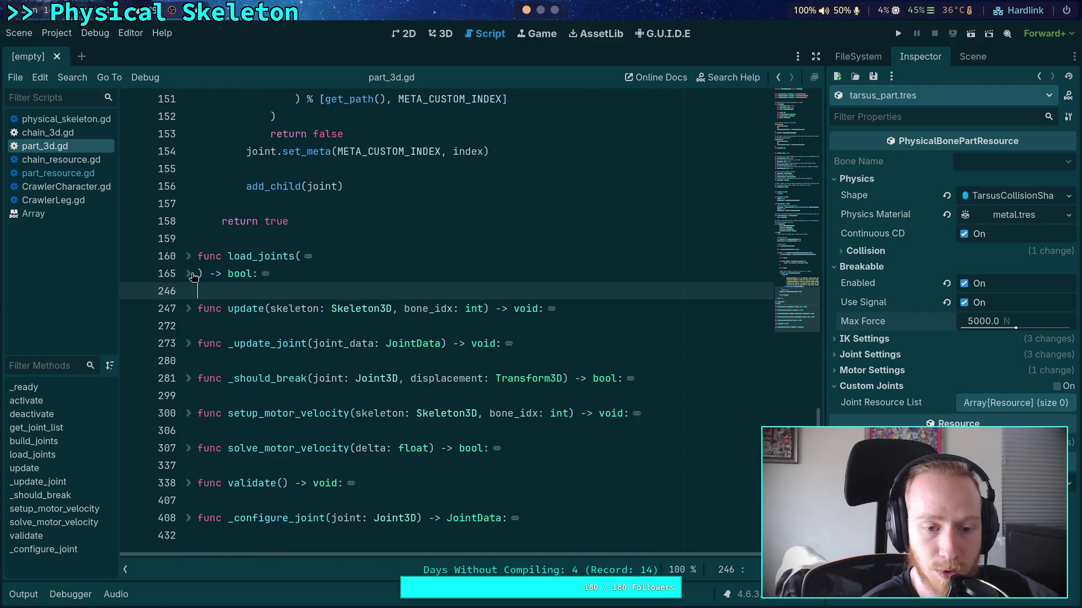
scroll(307, 293, up, 3)
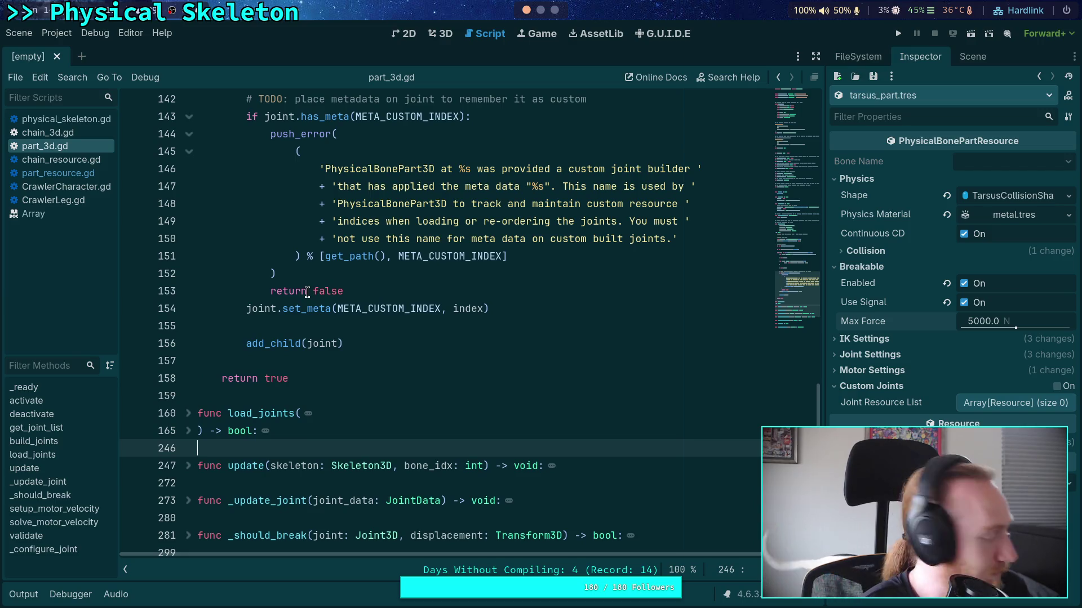
scroll(313, 295, up, 2)
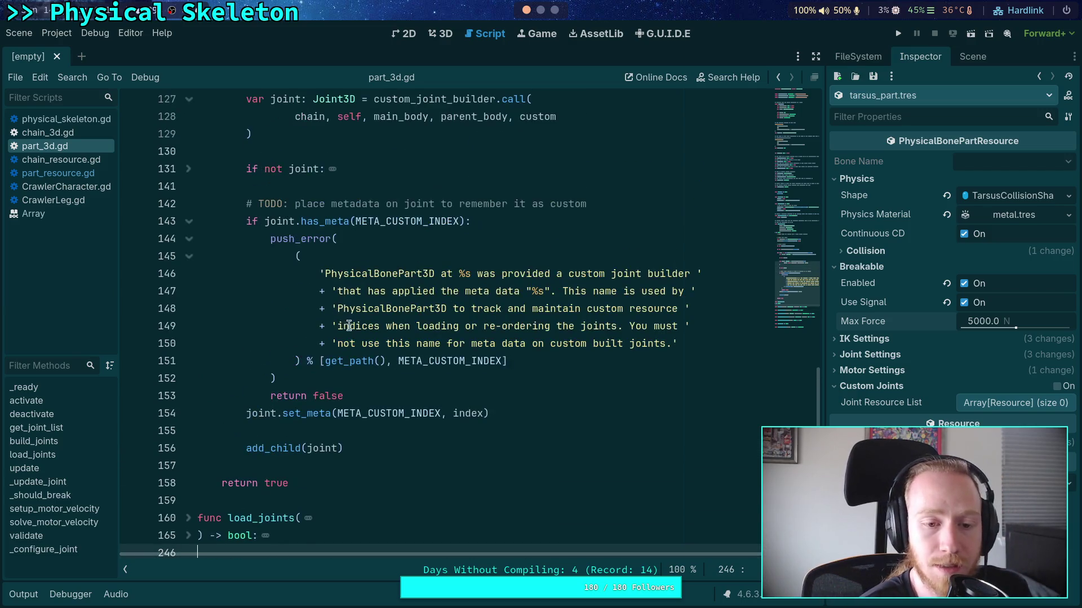
scroll(365, 330, up, 2)
scroll(364, 330, up, 2)
scroll(364, 331, down, 2)
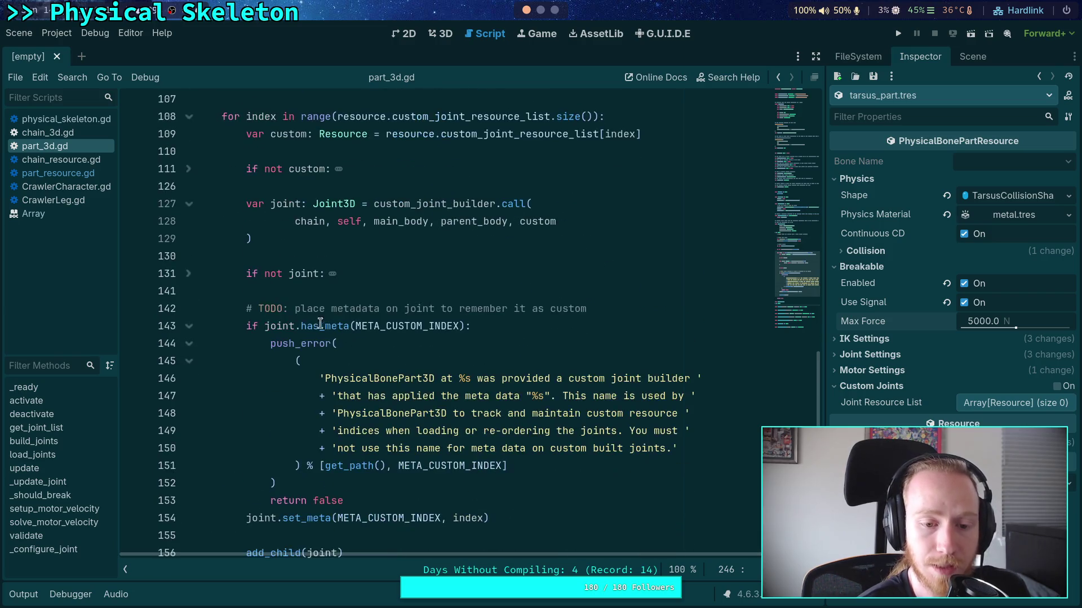
click(188, 327)
click(390, 360)
Step: Toggle build_joints' folds to view its body and insert a blank line after line 91
scroll(436, 363, up, 3)
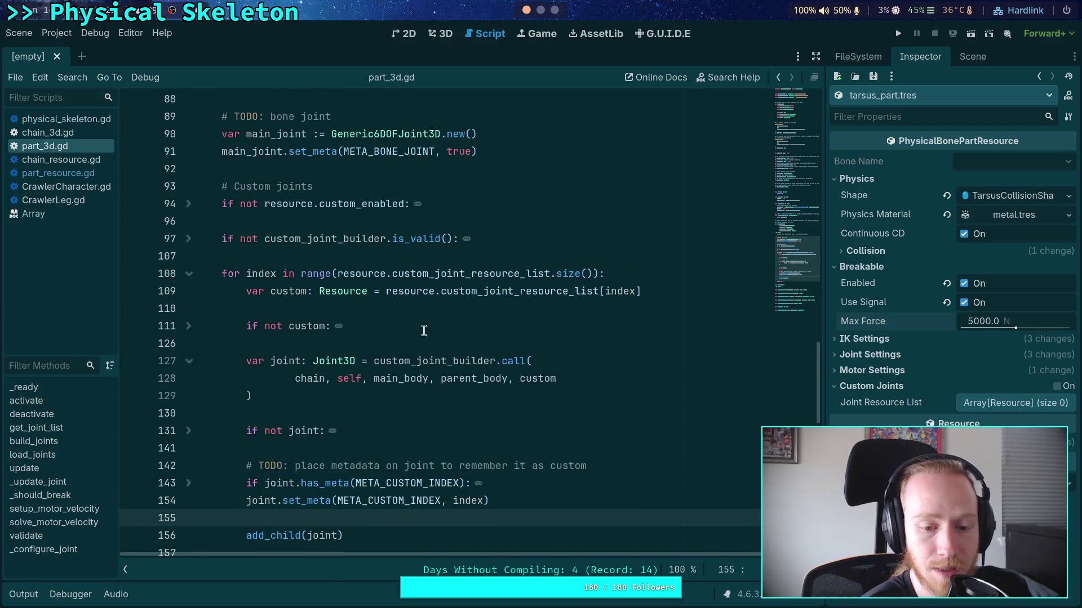
scroll(389, 383, up, 5)
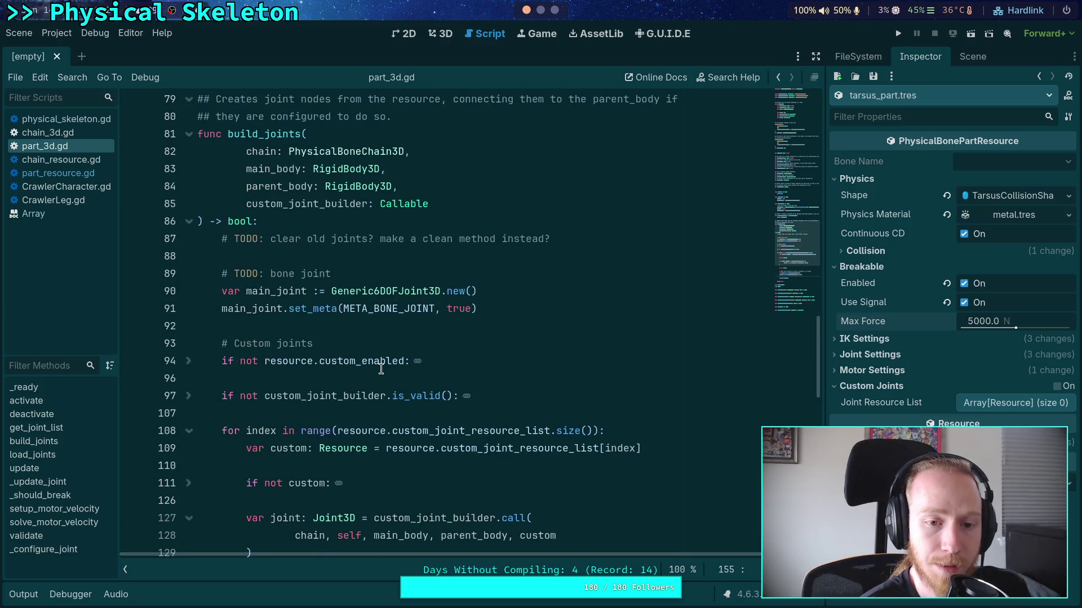
scroll(381, 369, down, 9)
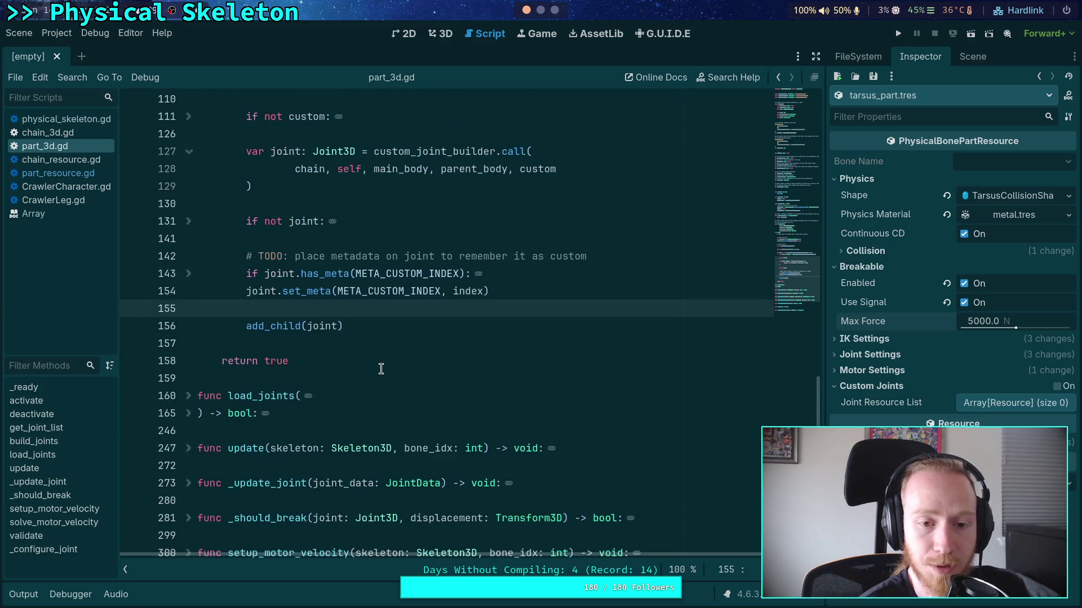
scroll(381, 369, up, 9)
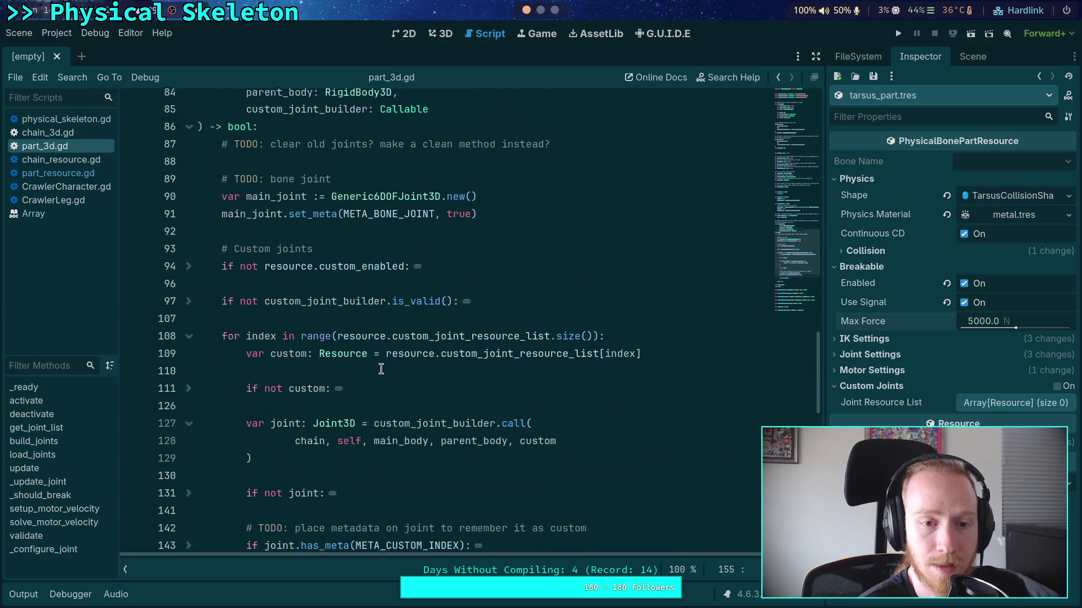
click(189, 240)
click(189, 262)
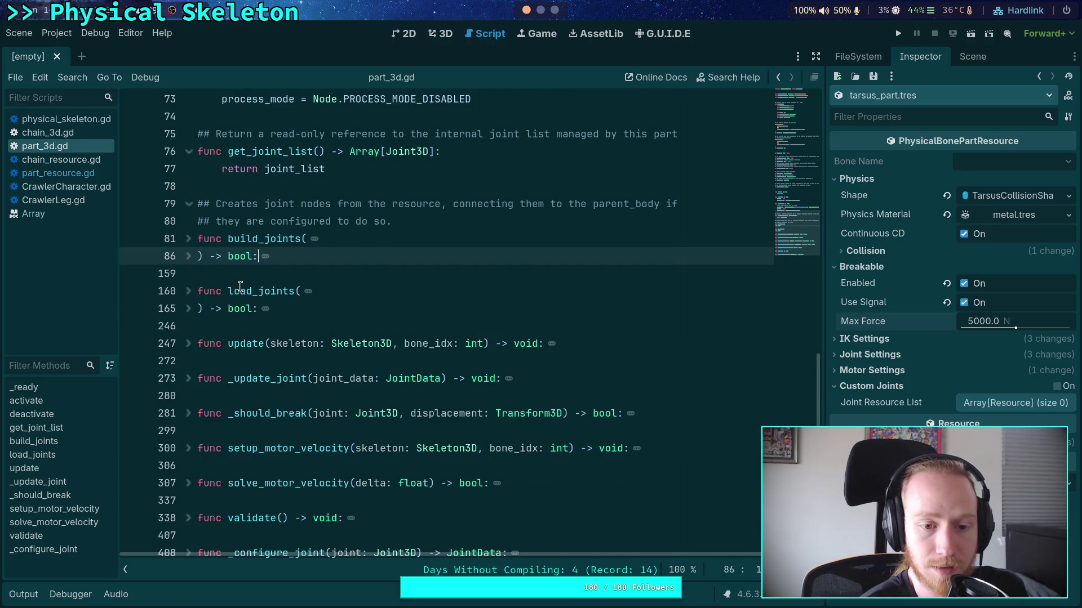
click(189, 244)
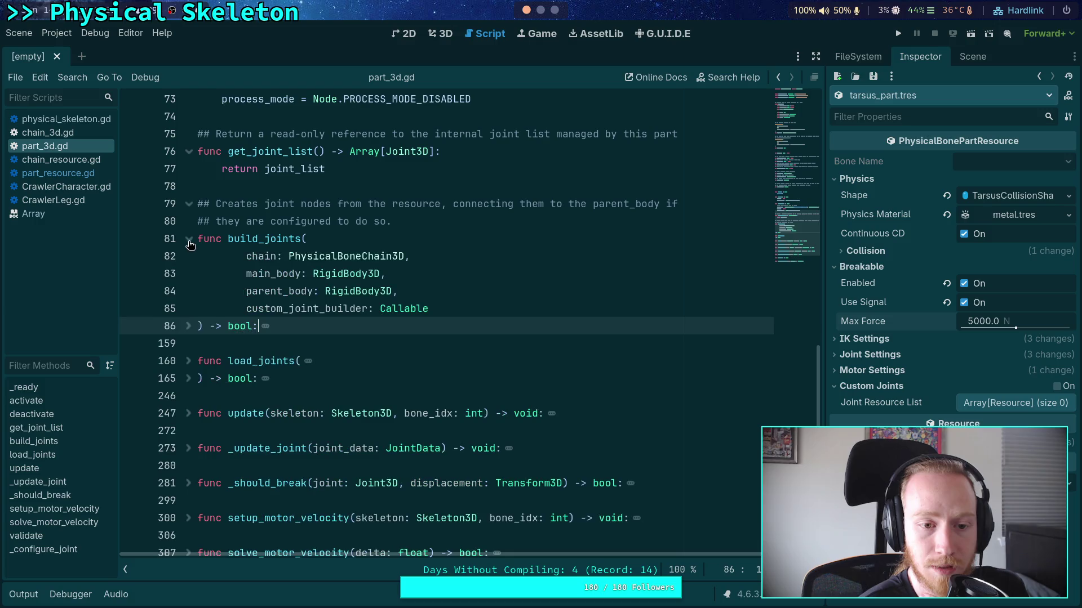
click(190, 328)
scroll(507, 270, down, 3)
click(574, 258)
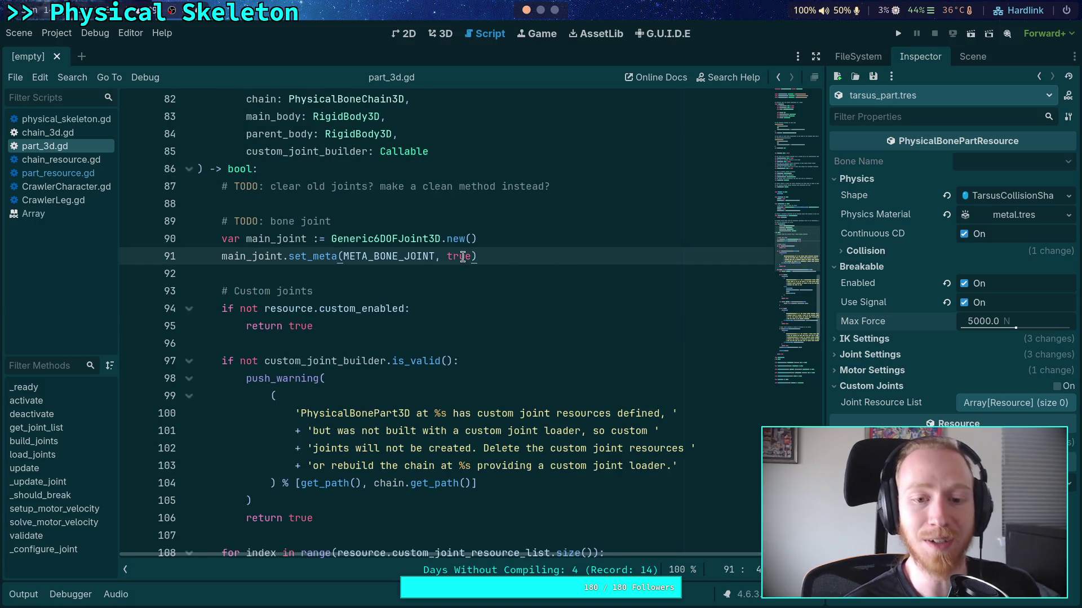
key(Return)
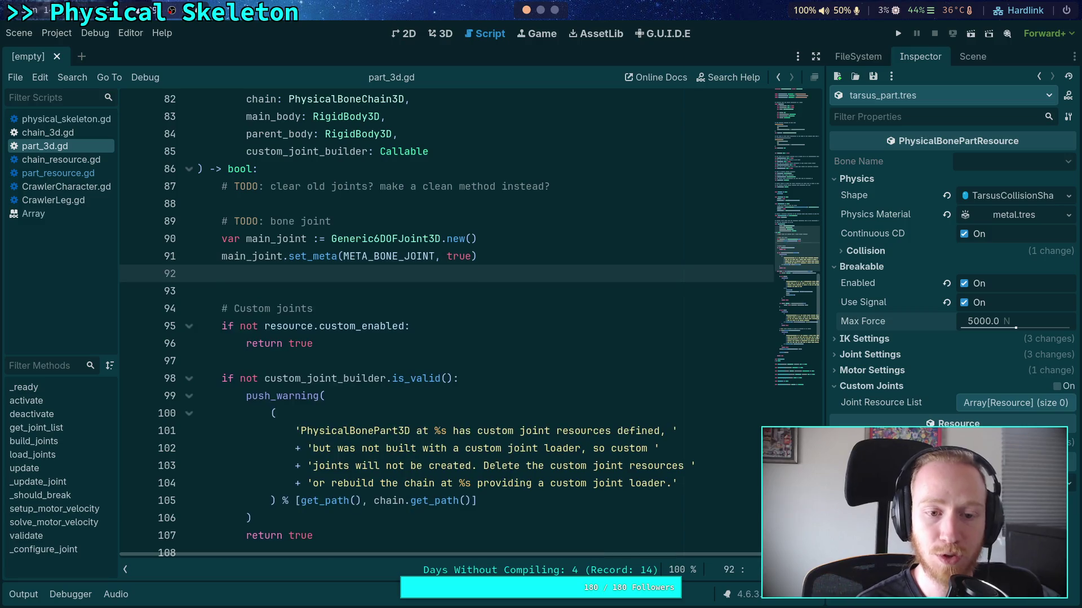
Step: Write 'if resource.break_enabled:' on the new line in build_joints
text(if resource.)
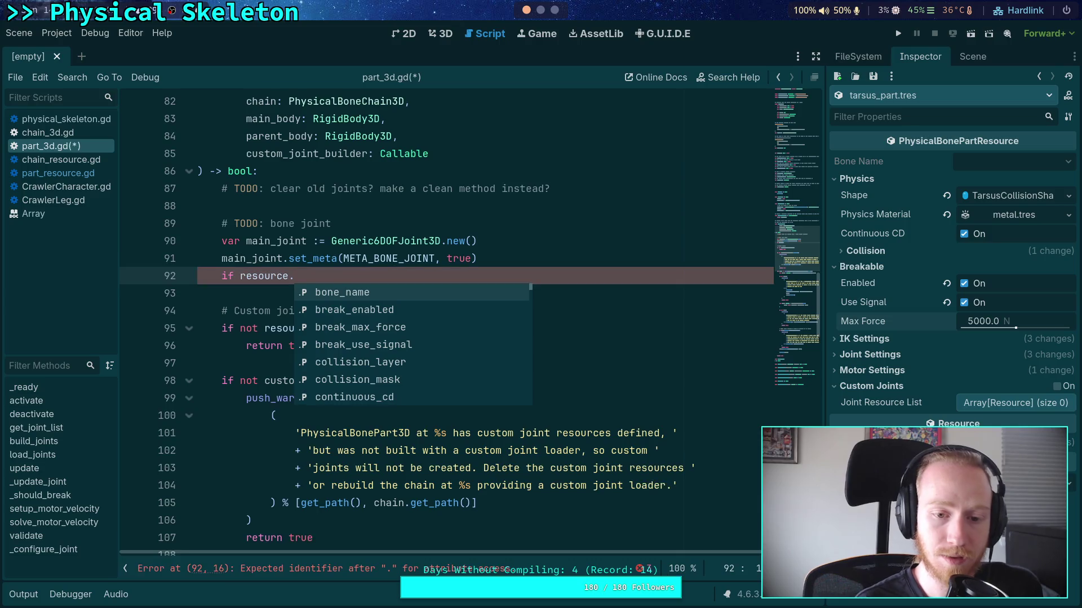
key(Down)
key(Return)
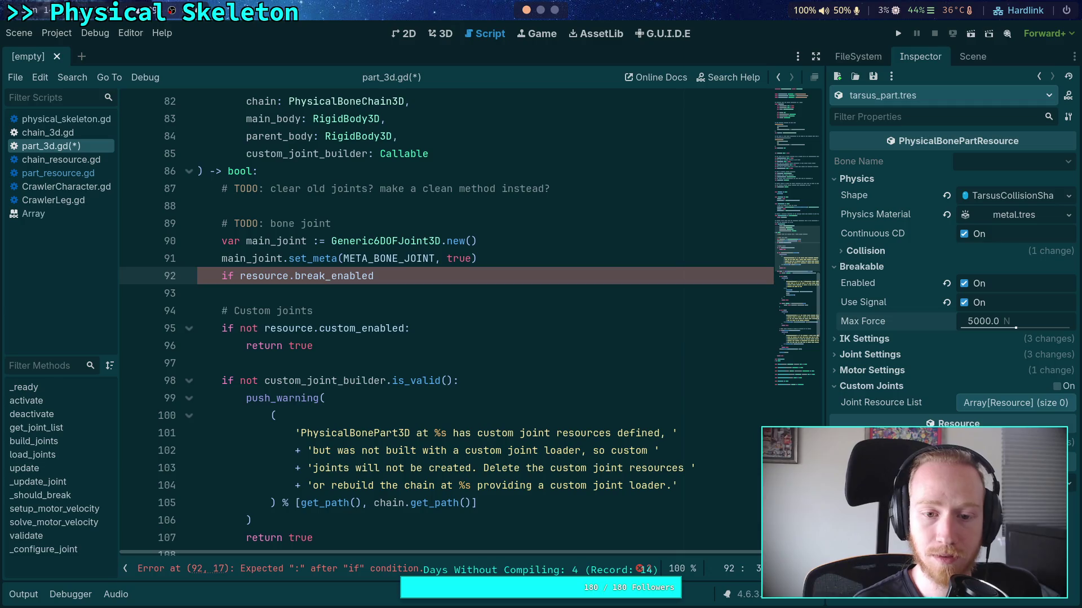
text(:)
key(Return)
Step: Inside the if, add main_joint.set_meta(META_BREAK_FORCE, resource.break_max_force) and save
text(main_j)
key(Return)
text(.set_meta)
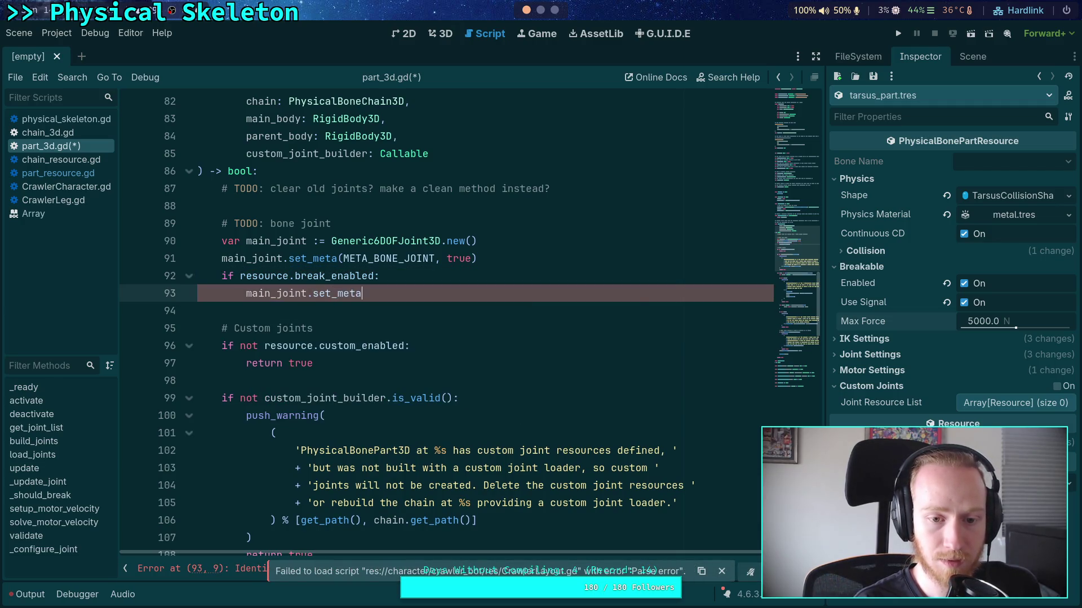
text((MET)
key(Down)
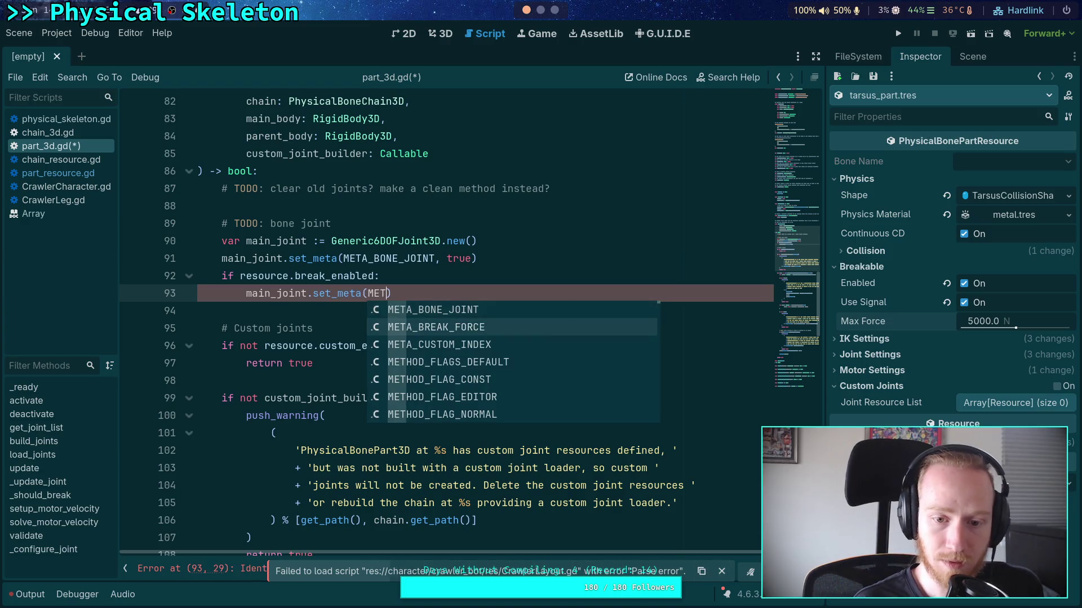
key(Return)
text(, )
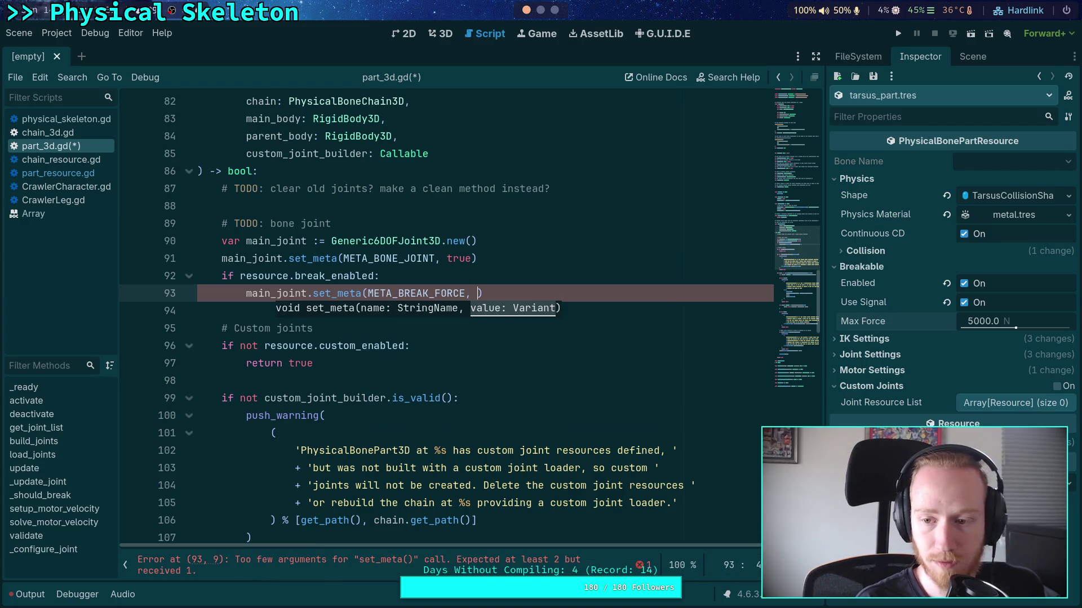
text(resource)
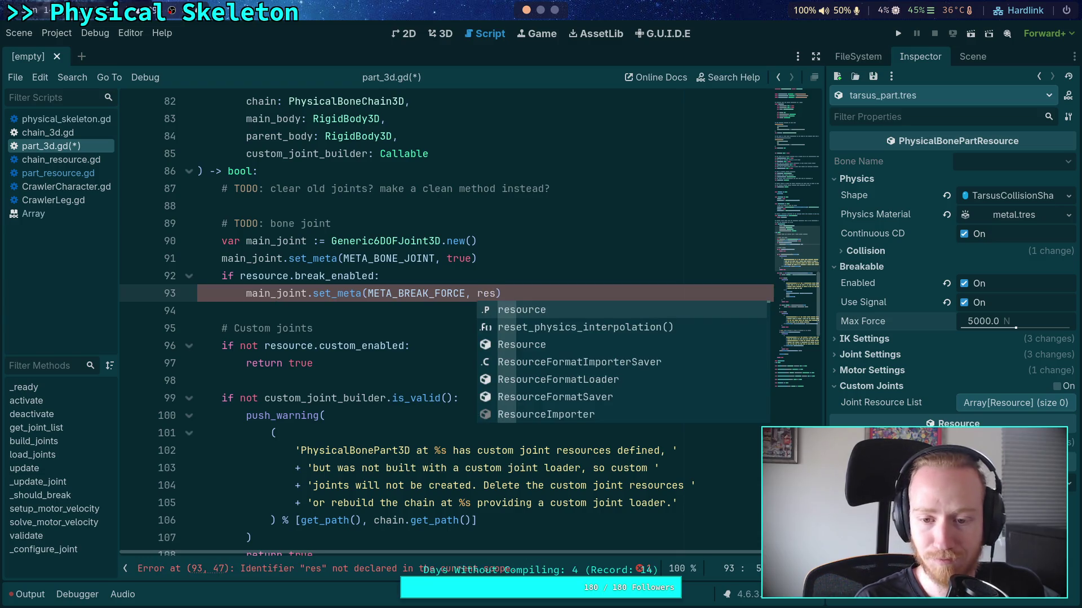
text(.break_max)
key(Return)
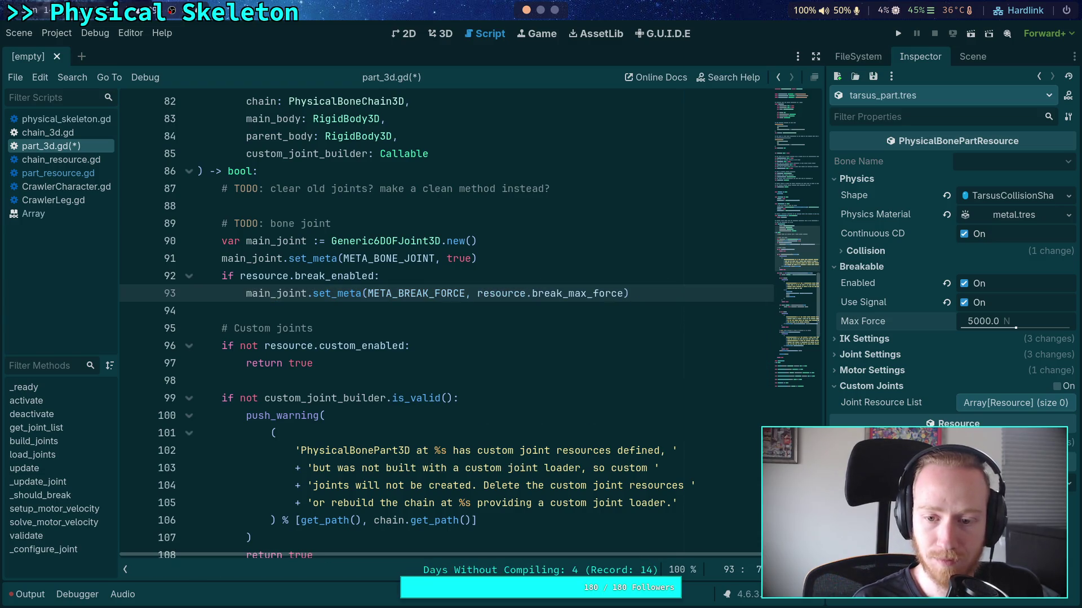
key(ctrl+s)
Step: Add an add_child(main_joint) line below the if block
key(Down)
key(Return)
key(Return)
key(Up)
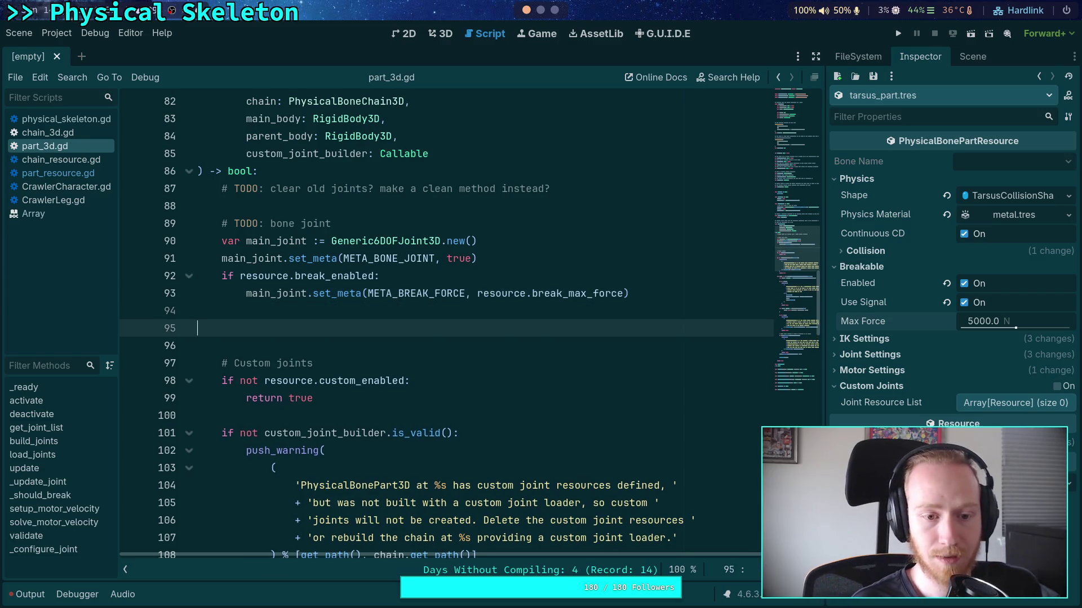
text(add_child()
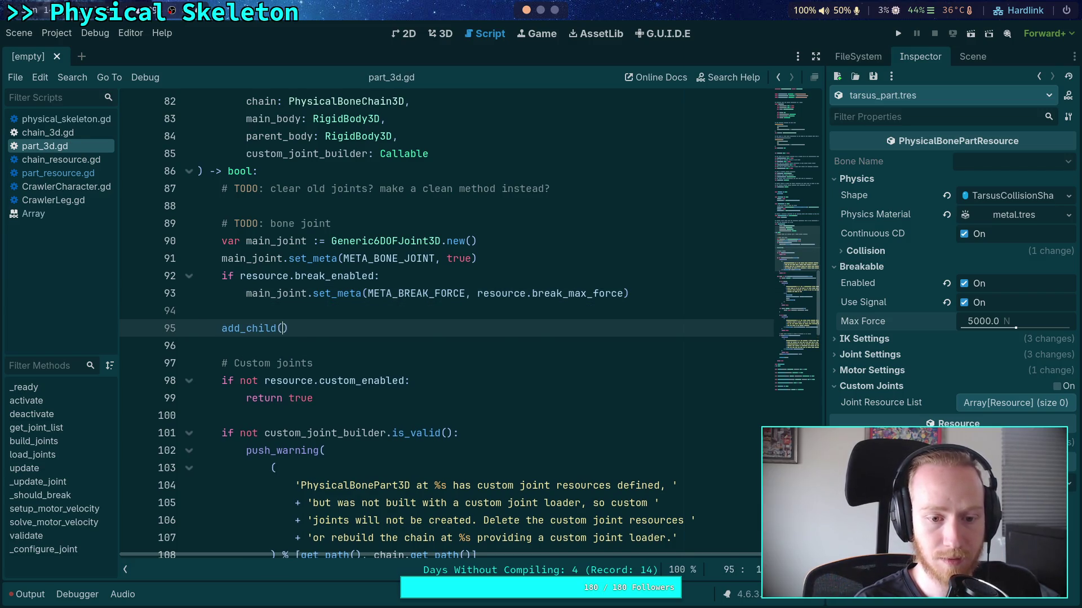
text(main_joint)
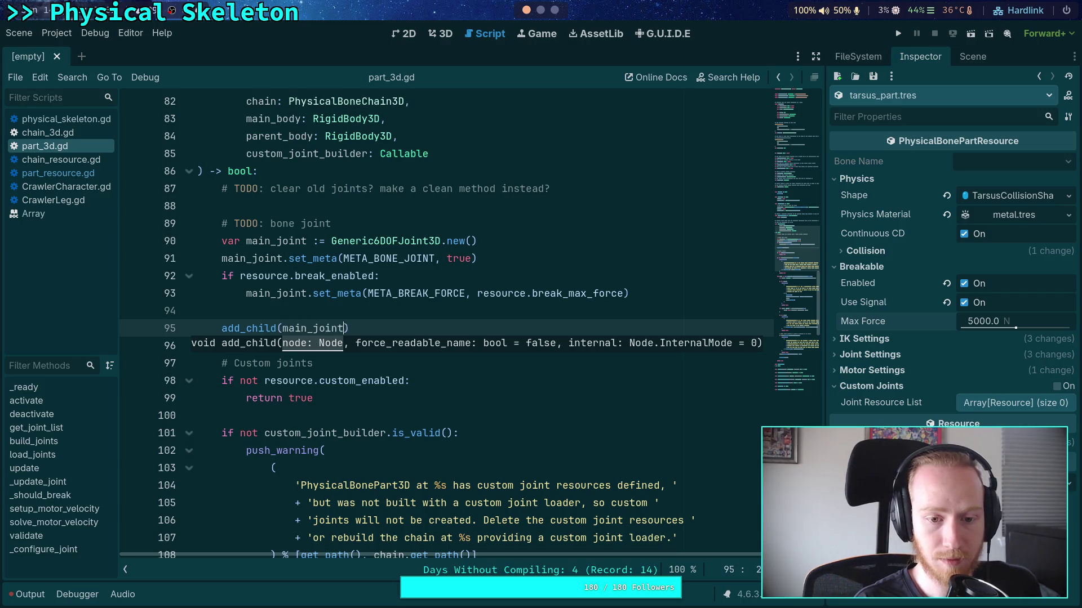
text())
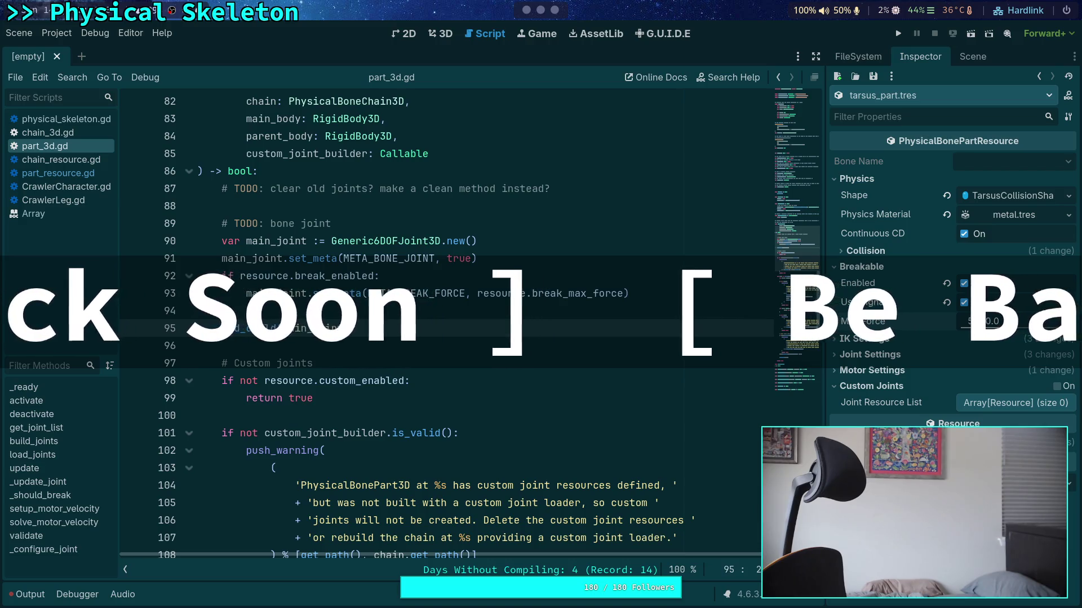
Step: Close the add_child(main_joint) call with its final parenthesis
key(BackSpace)
text())
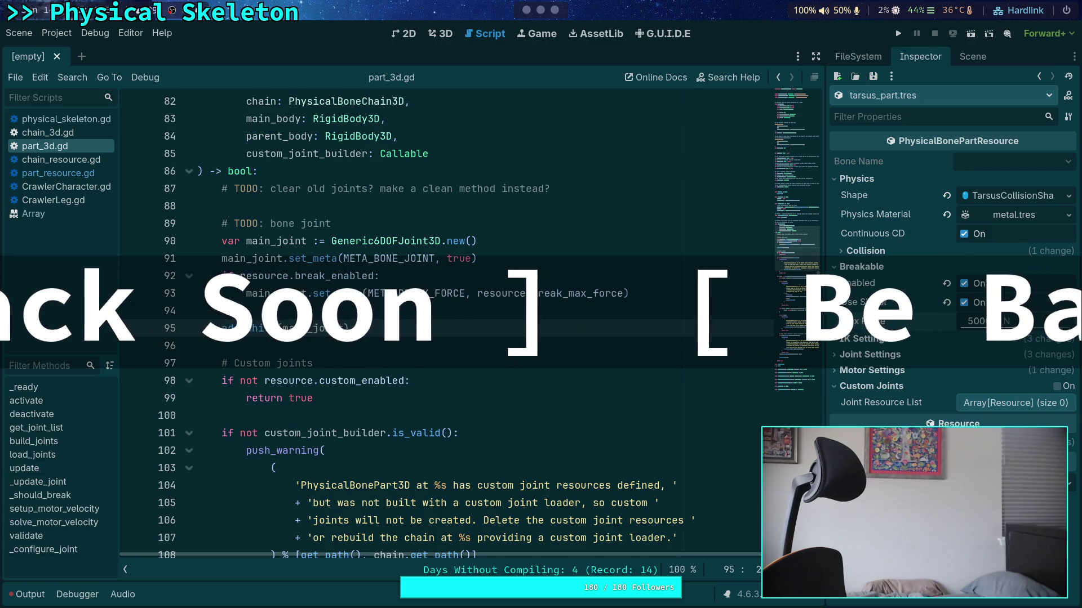
text())
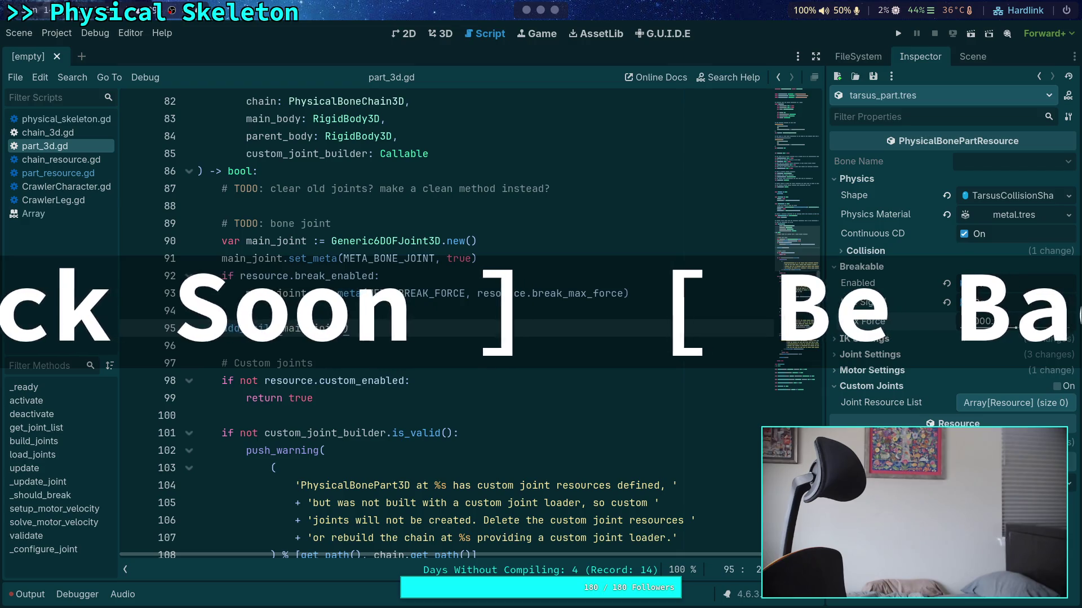
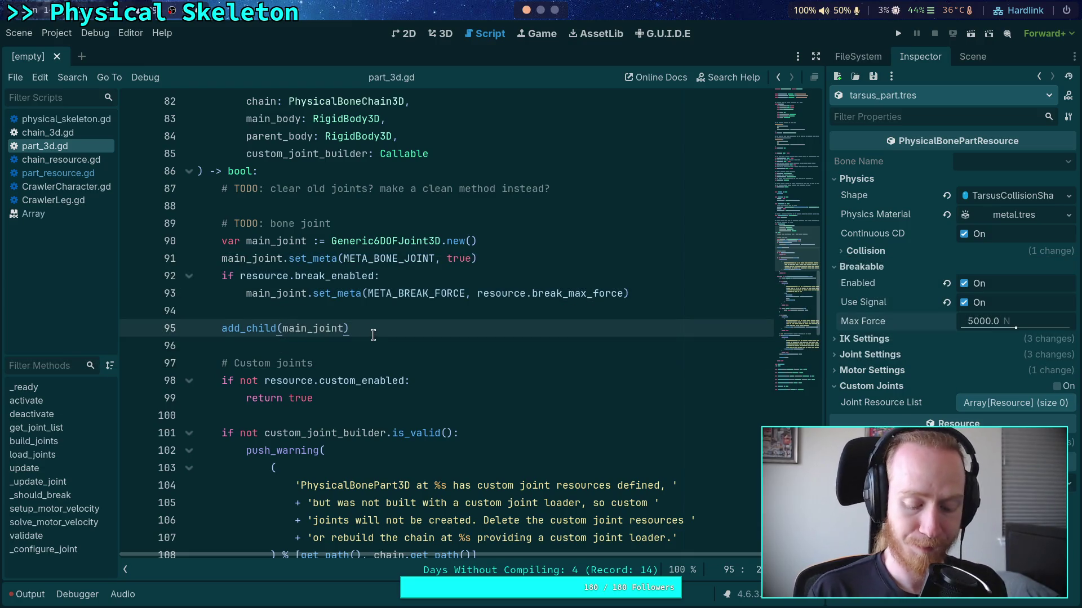
Step: Open chain_3d.gd and collapse its validate function
click(644, 298)
scroll(615, 300, up, 3)
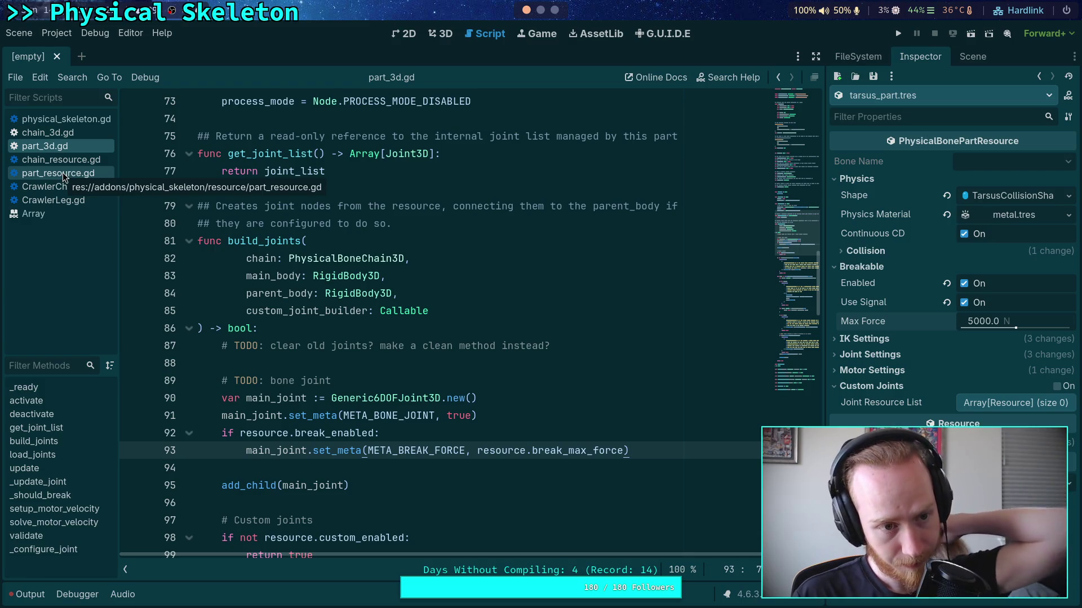
click(72, 133)
scroll(192, 314, down, 4)
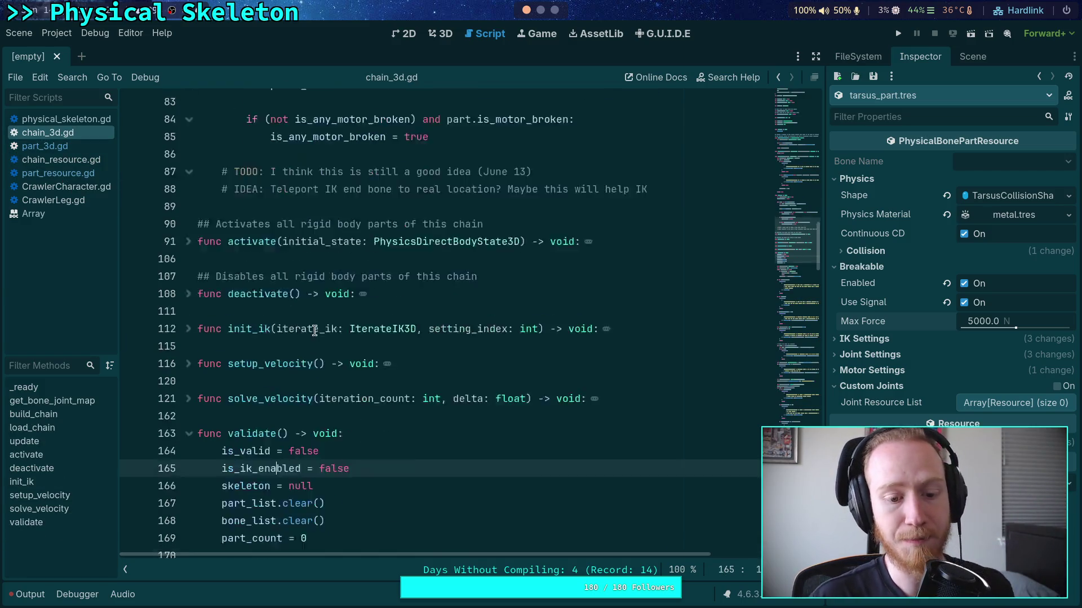
click(189, 311)
scroll(196, 304, up, 12)
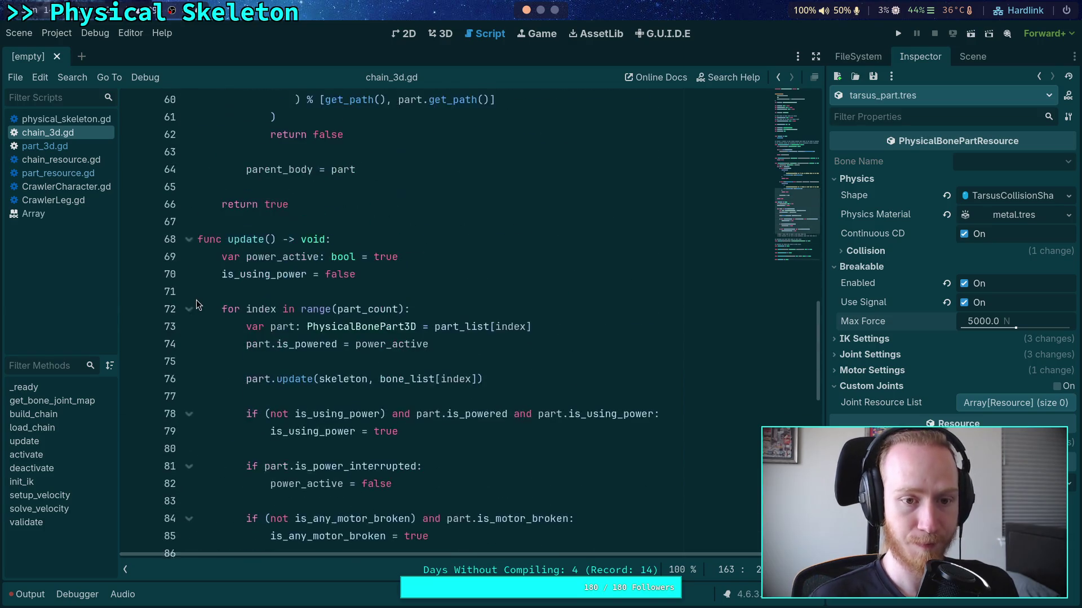
scroll(196, 305, up, 6)
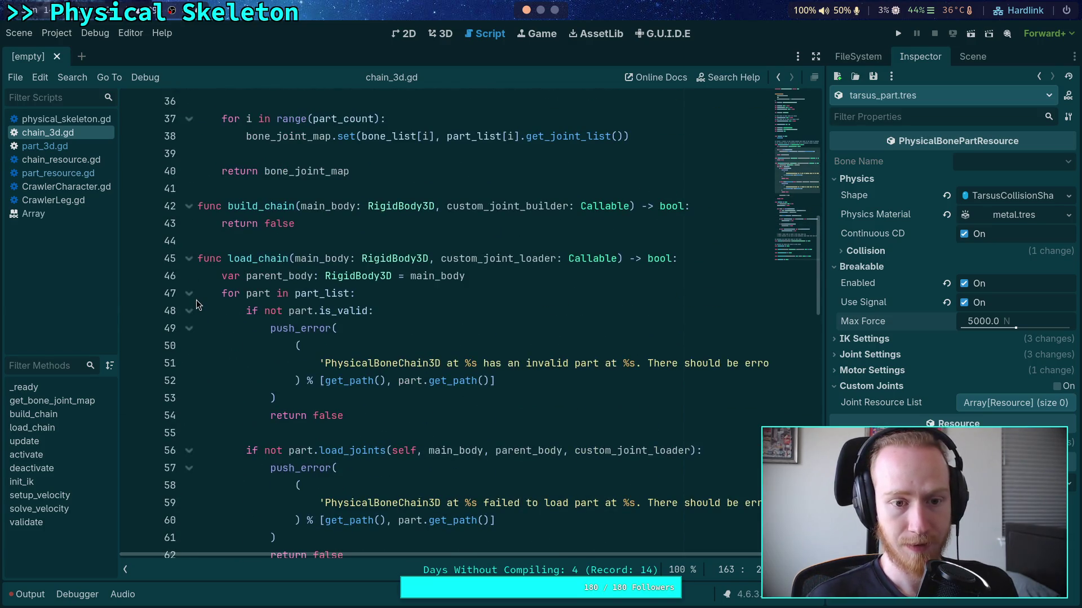
Step: Trim the load_joints call on line 56 of load_chain down to part.load
click(723, 206)
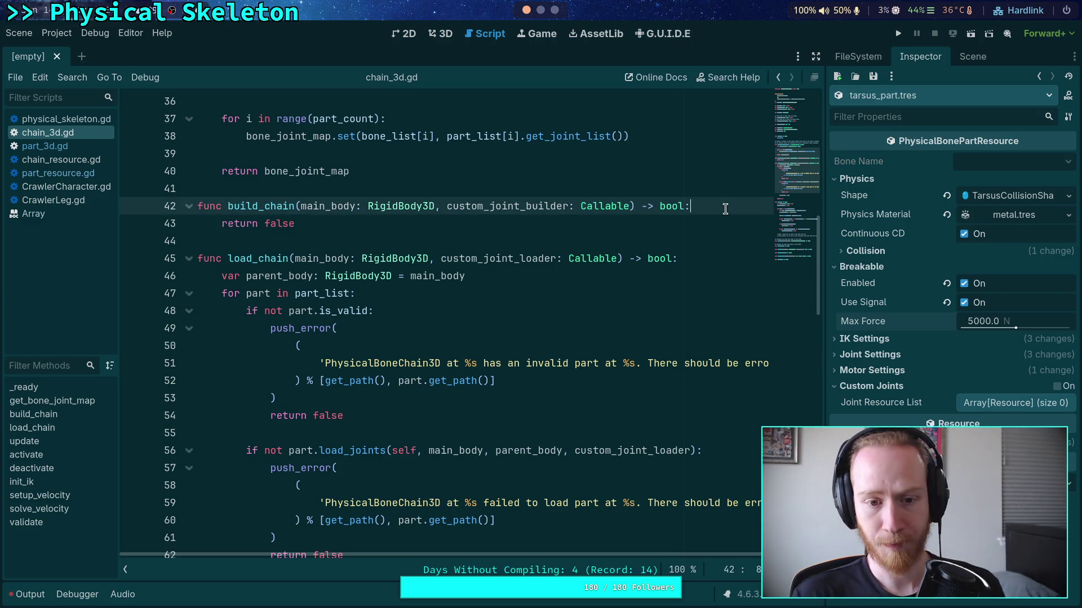
scroll(630, 274, down, 2)
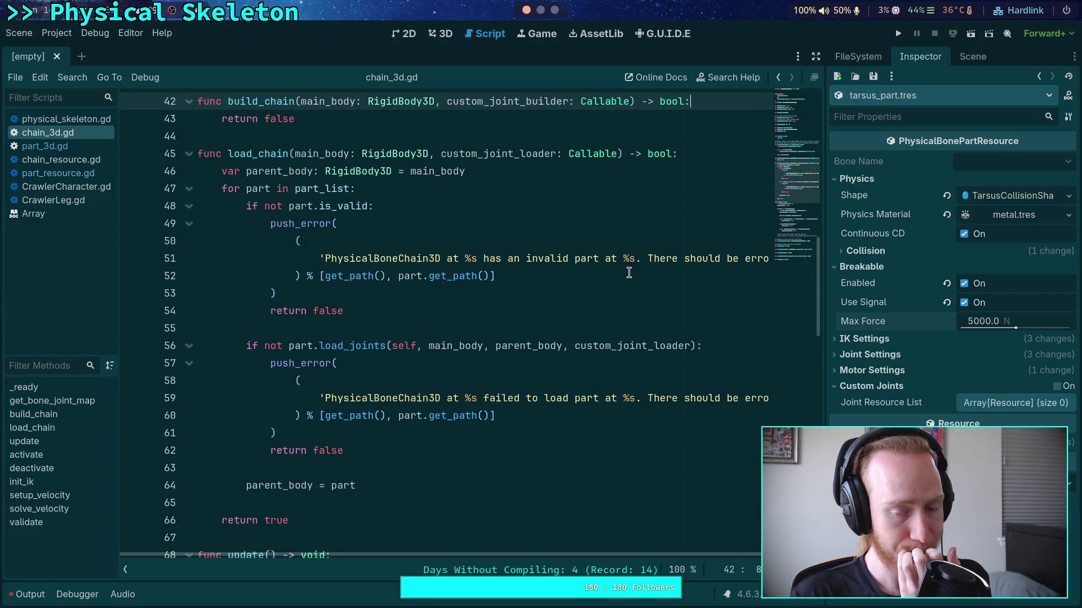
drag(345, 346, 384, 344)
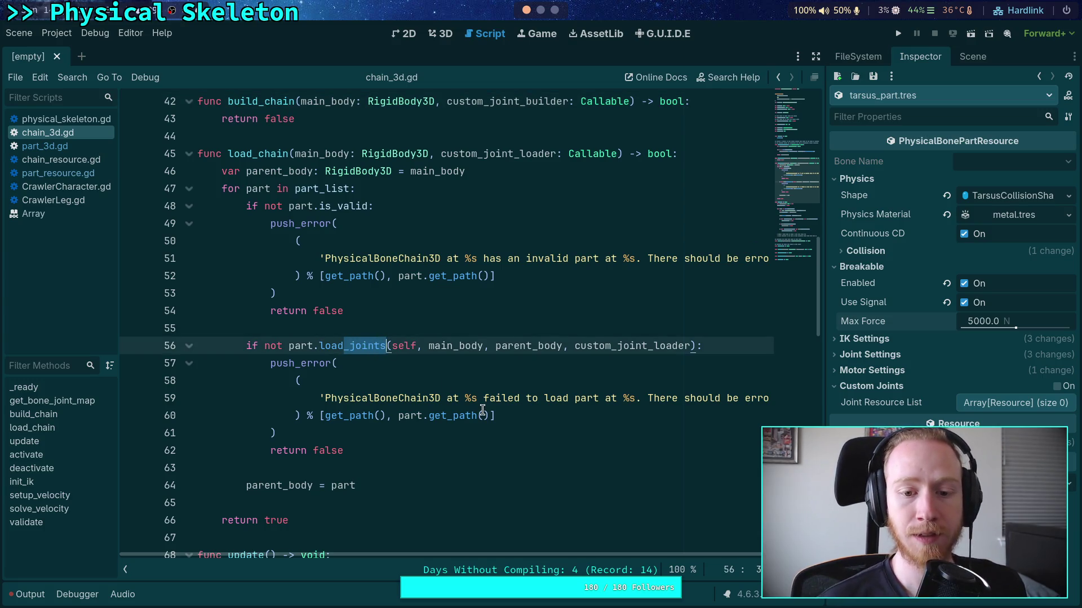
key(BackSpace)
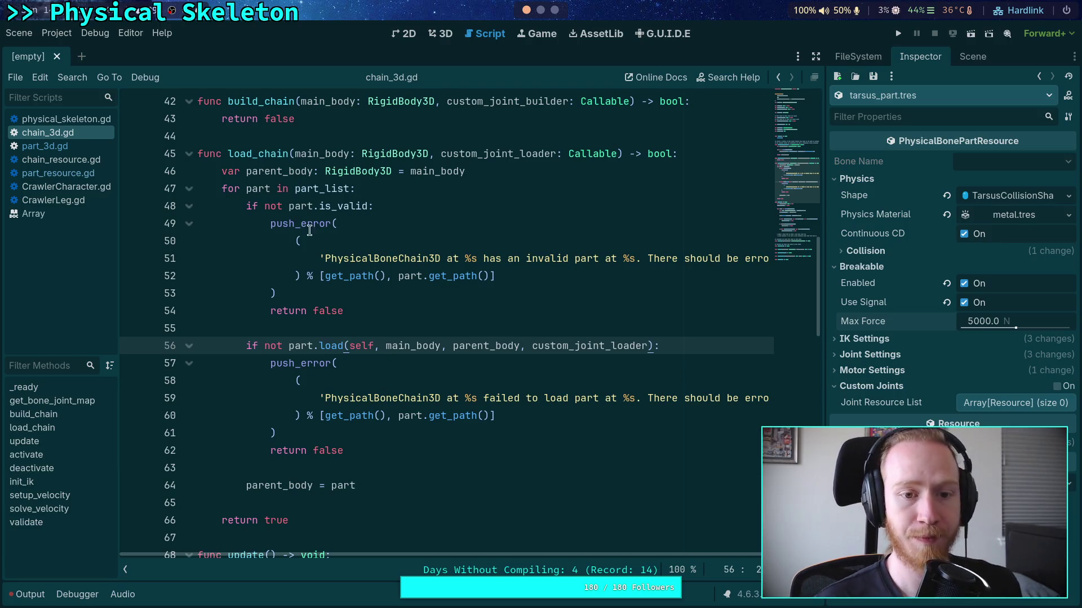
click(73, 148)
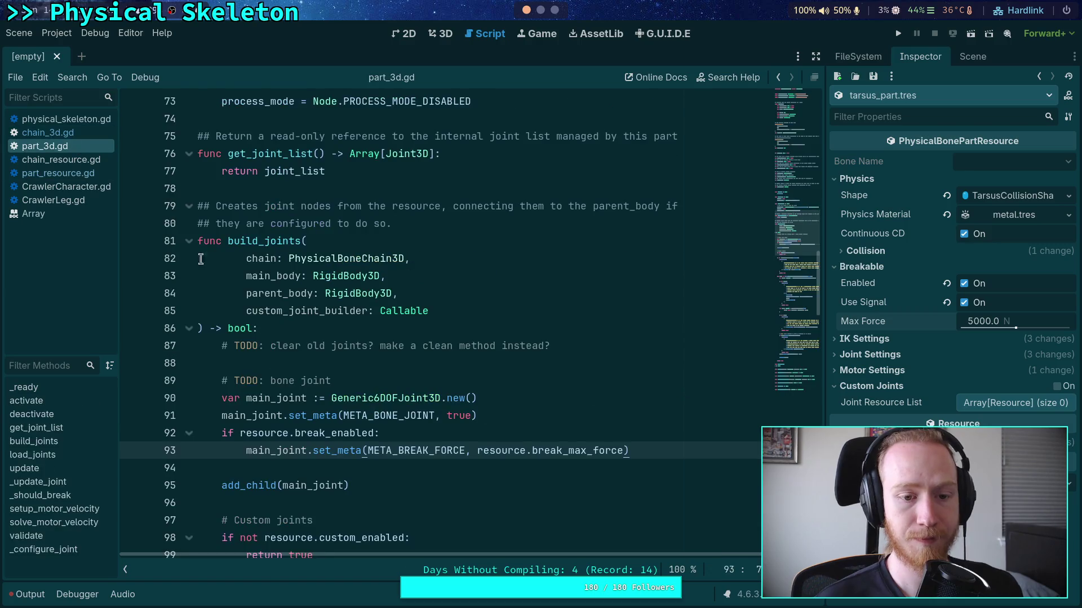
Step: In part_3d.gd, declare an empty func load_part() after 'return true' on line 162
scroll(261, 234, down, 20)
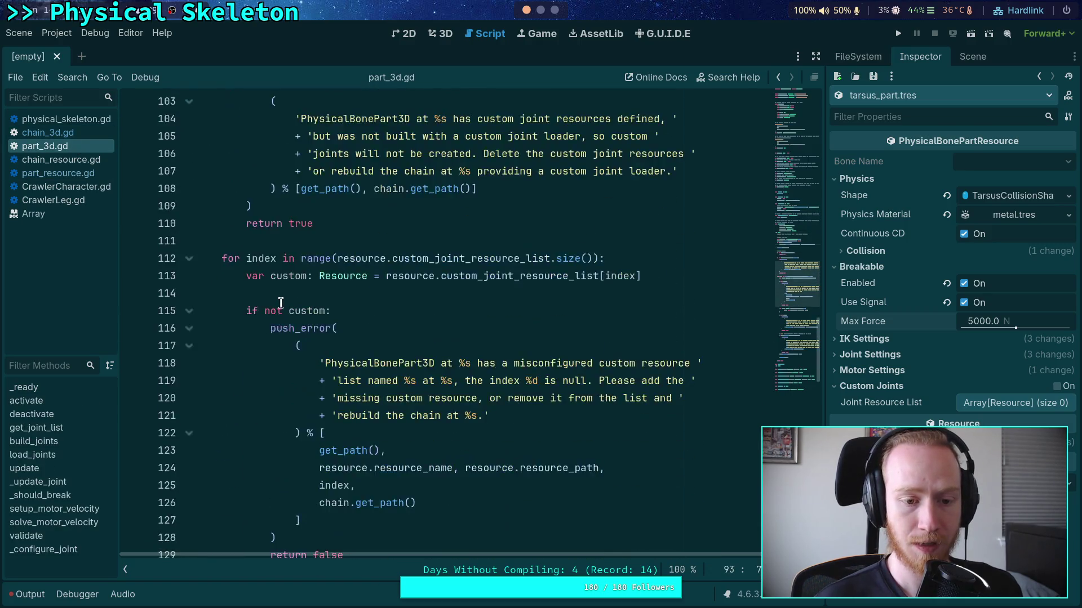
scroll(270, 313, down, 3)
click(276, 313)
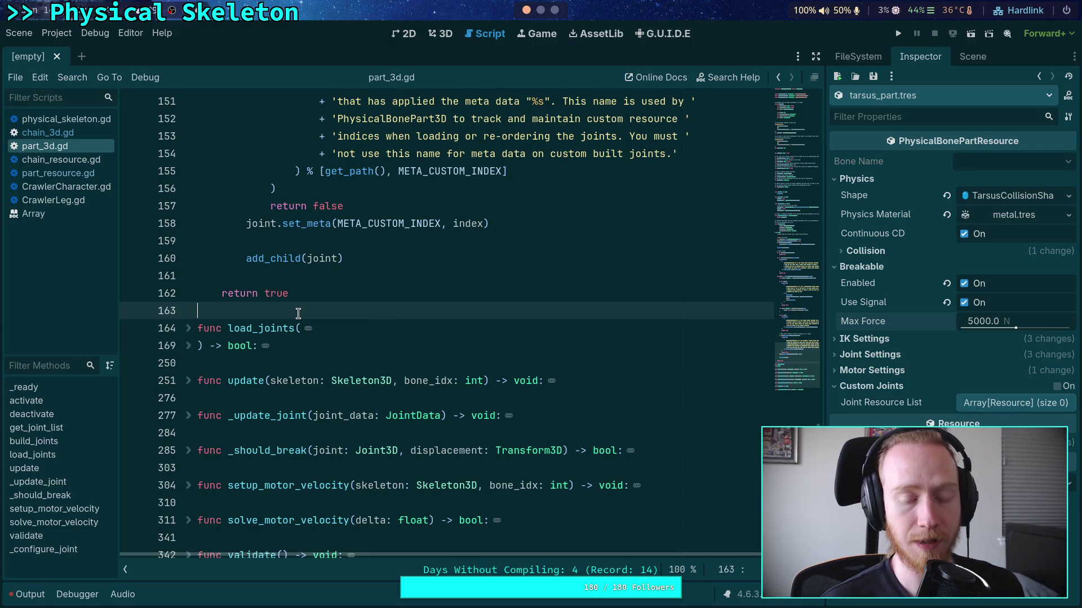
key(Return)
key(Return)
key(Up)
text(ad()
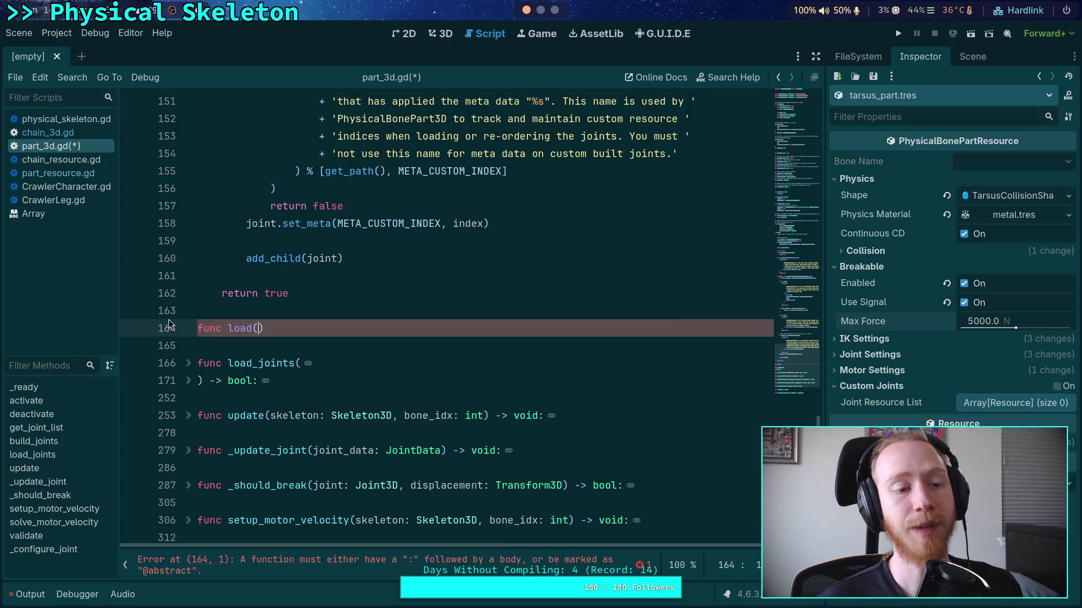
click(254, 329)
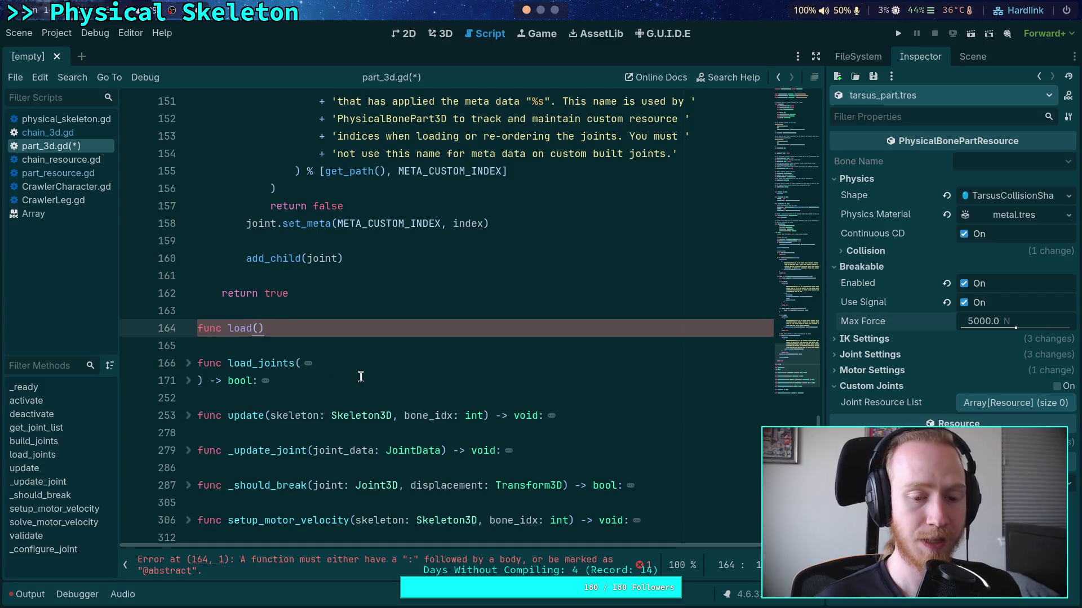
text(_part)
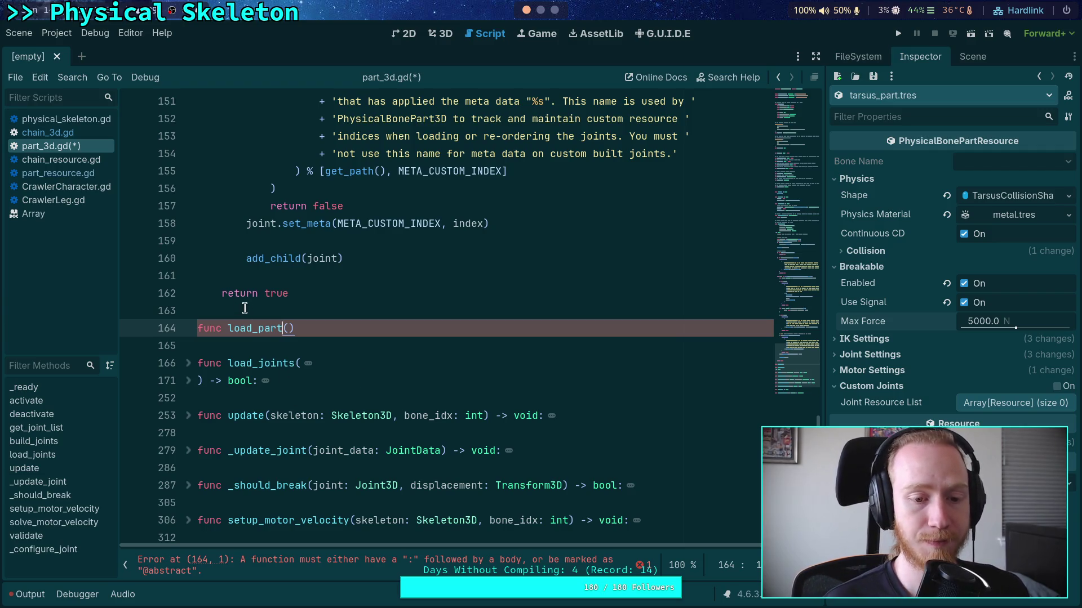
click(77, 133)
Step: Make load_chain call part.load_part and delete the stray test load() line above it
text(_part(self, main_body, parent_body, custom_joint_loader):)
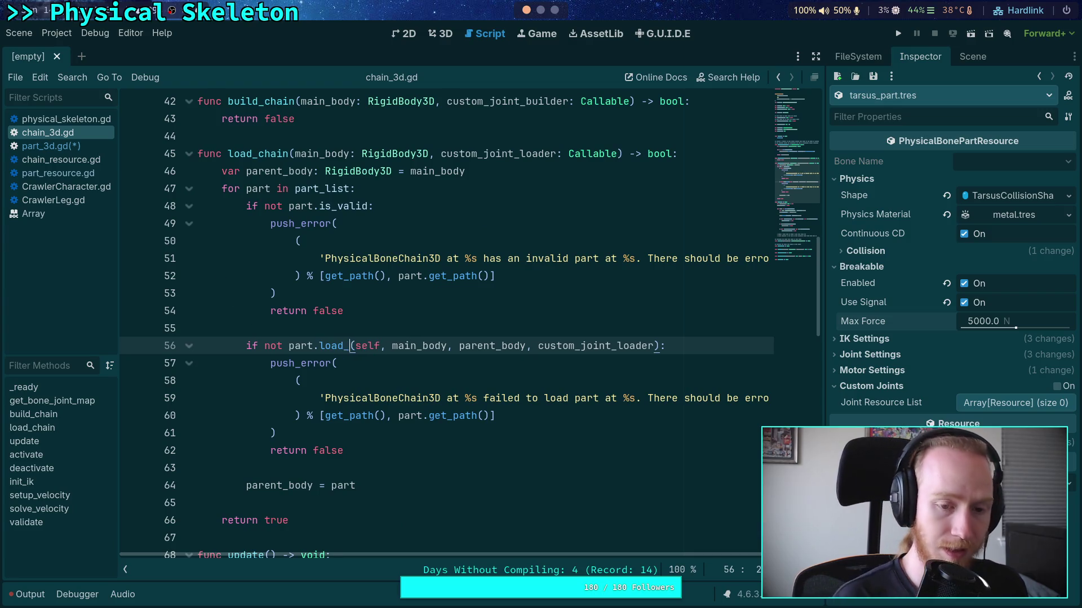
key(ctrl+s)
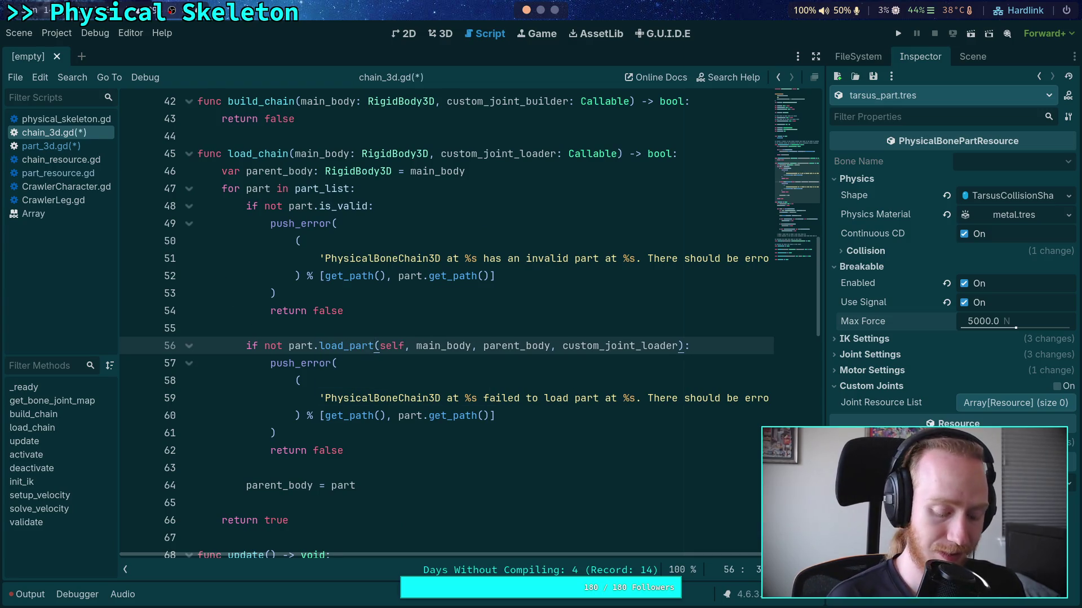
key(Up)
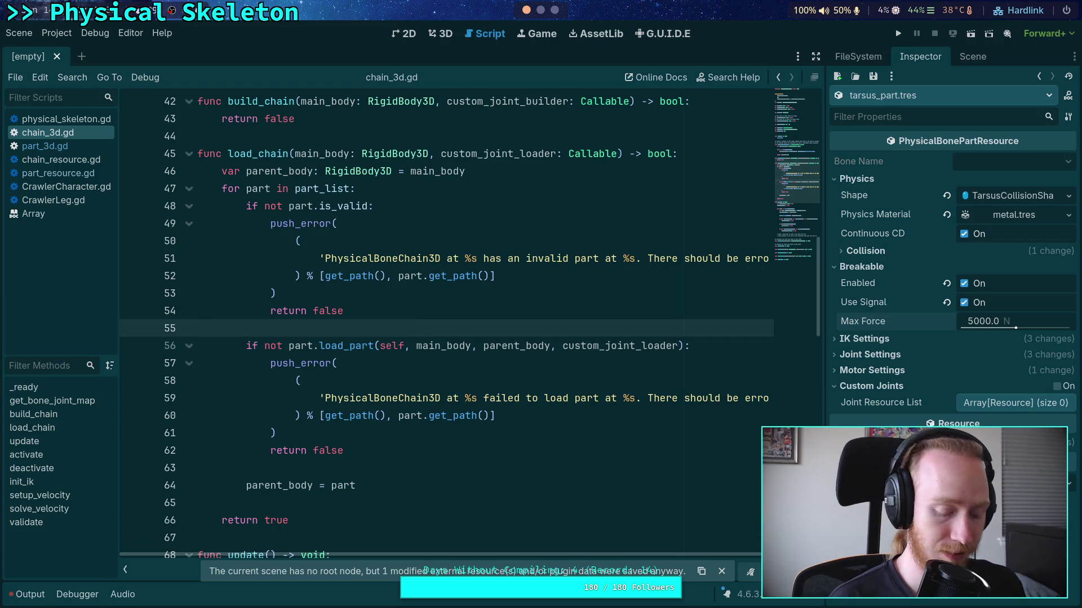
text(d()
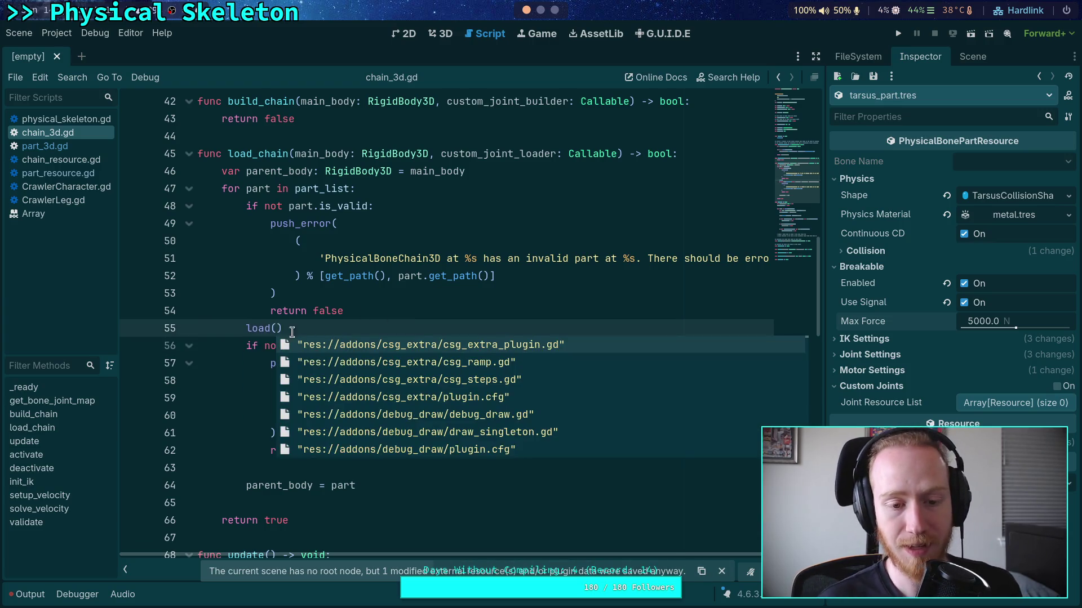
key(Escape)
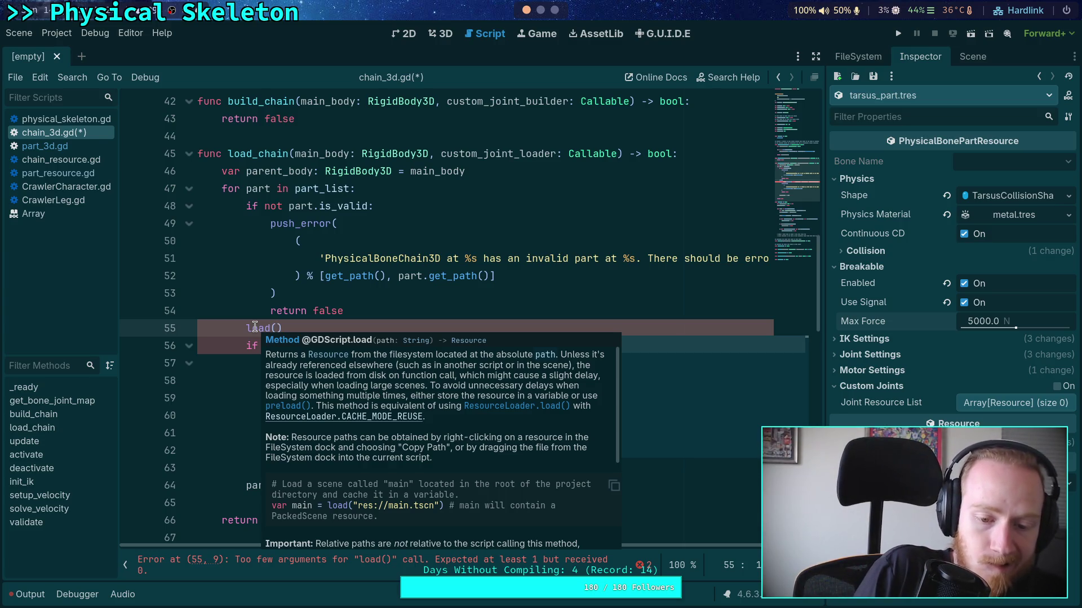
key(shift+Home)
key(BackSpace)
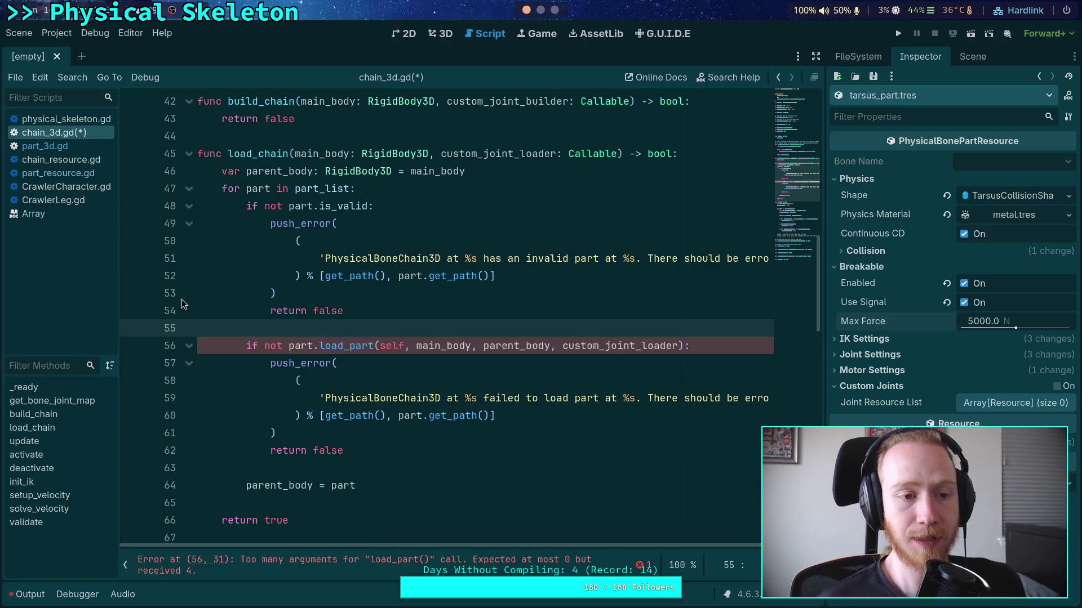
Step: Check the load_part stub in part_3d.gd and save chain_3d.gd
click(87, 147)
click(91, 135)
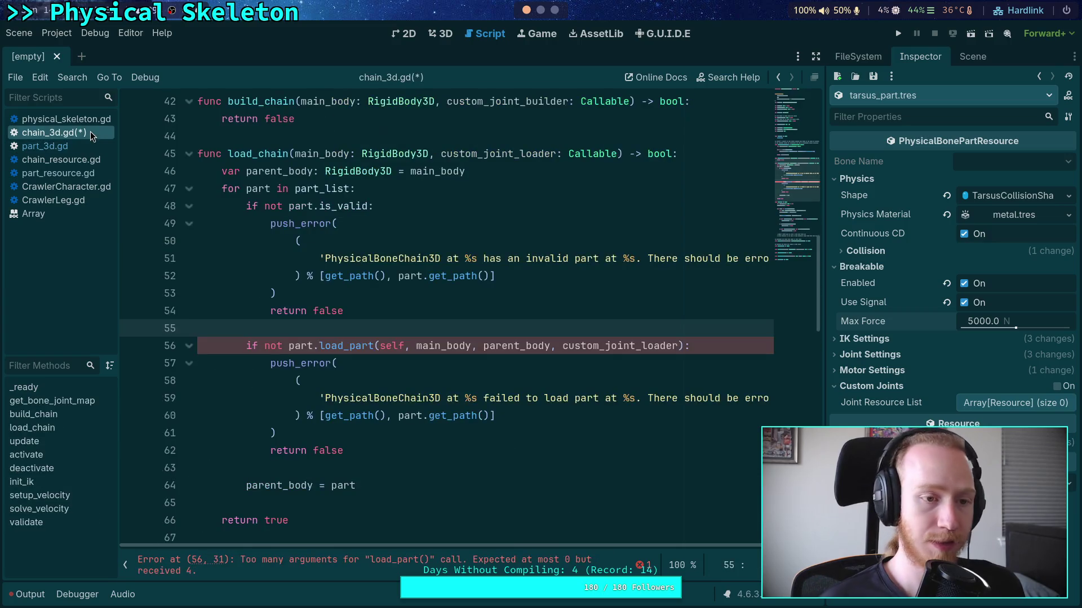
key(ctrl+s)
click(51, 145)
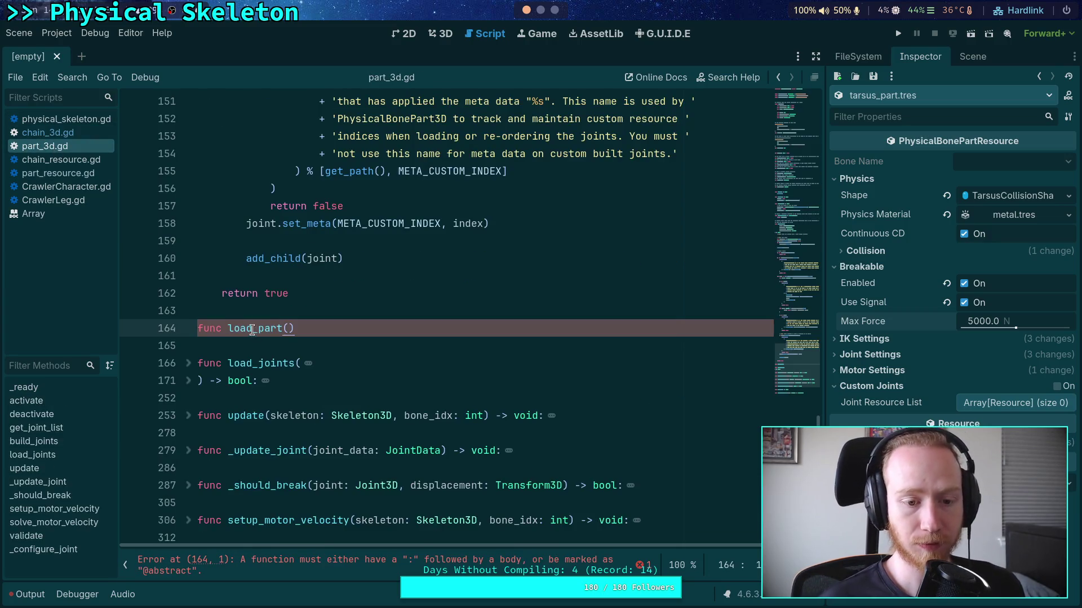
Step: Copy load_joints' full signature over the func load_part() line
scroll(252, 331, down, 2)
click(189, 276)
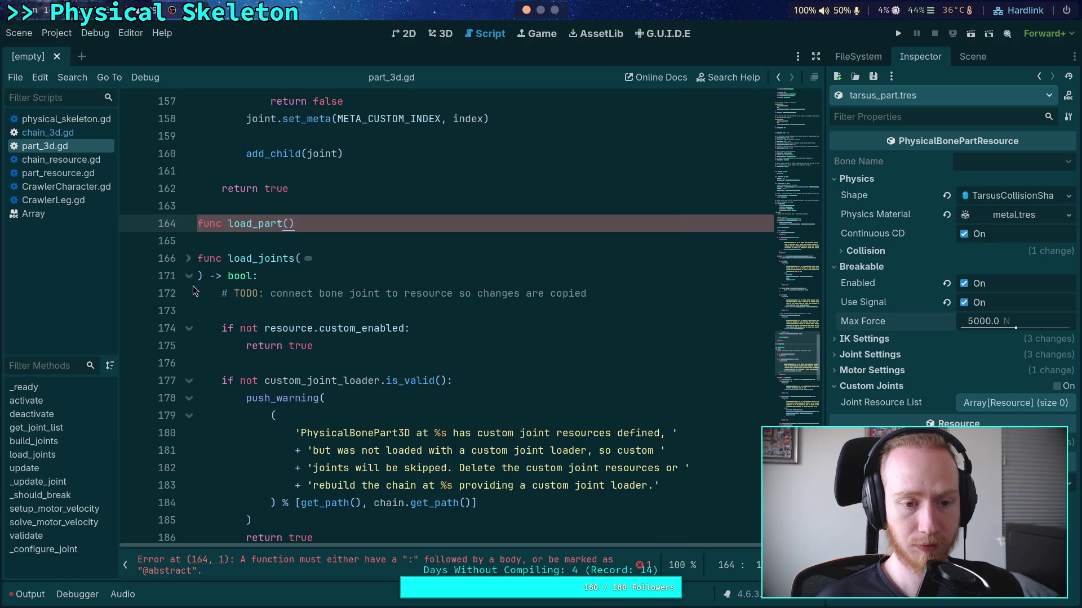
click(188, 258)
drag(258, 345, 200, 270)
right_click(241, 274)
click(254, 326)
click(182, 225)
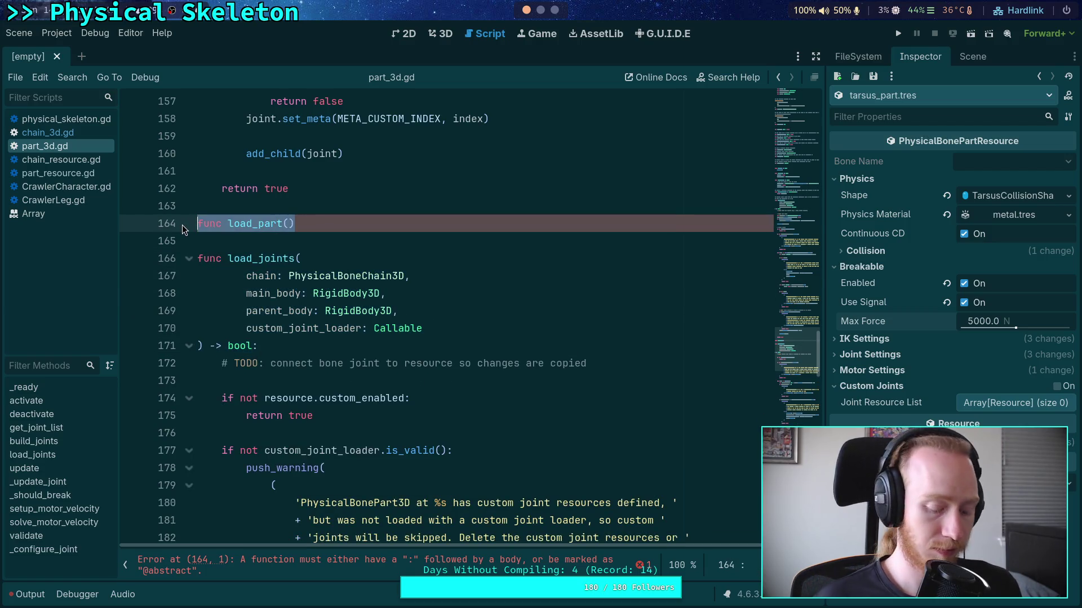
key(ctrl+v)
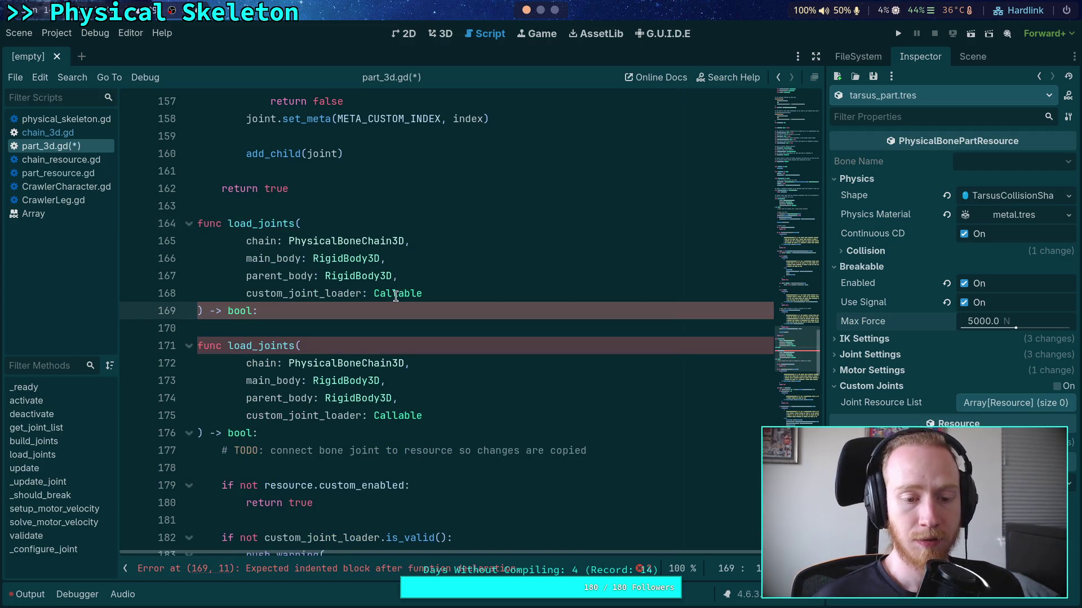
Step: Rename the pasted signature to load_part and open an empty body line beneath it
scroll(382, 297, down, 2)
scroll(380, 293, down, 1)
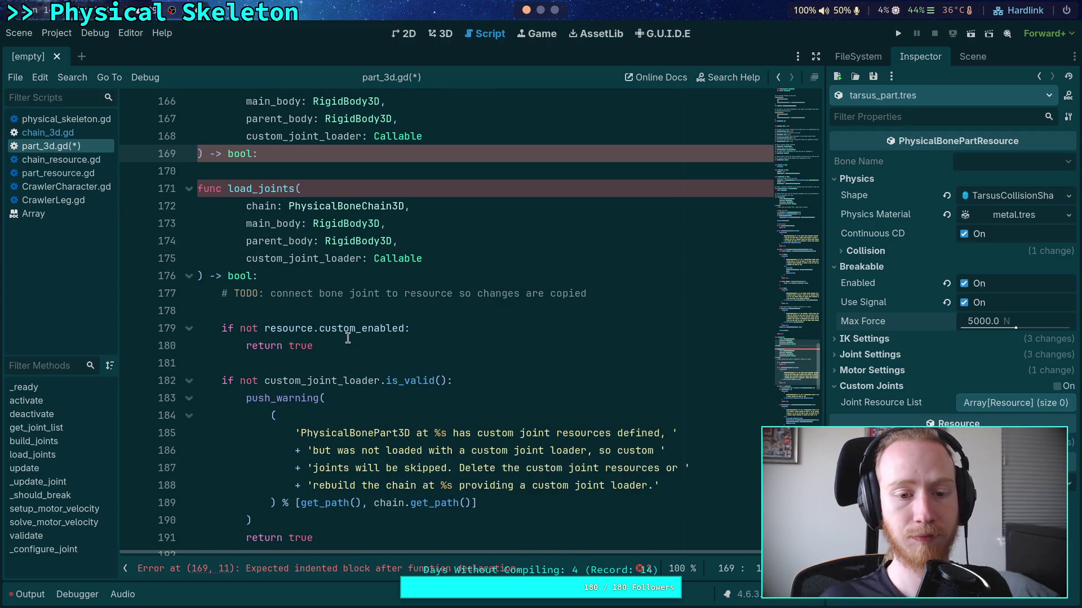
scroll(352, 329, up, 2)
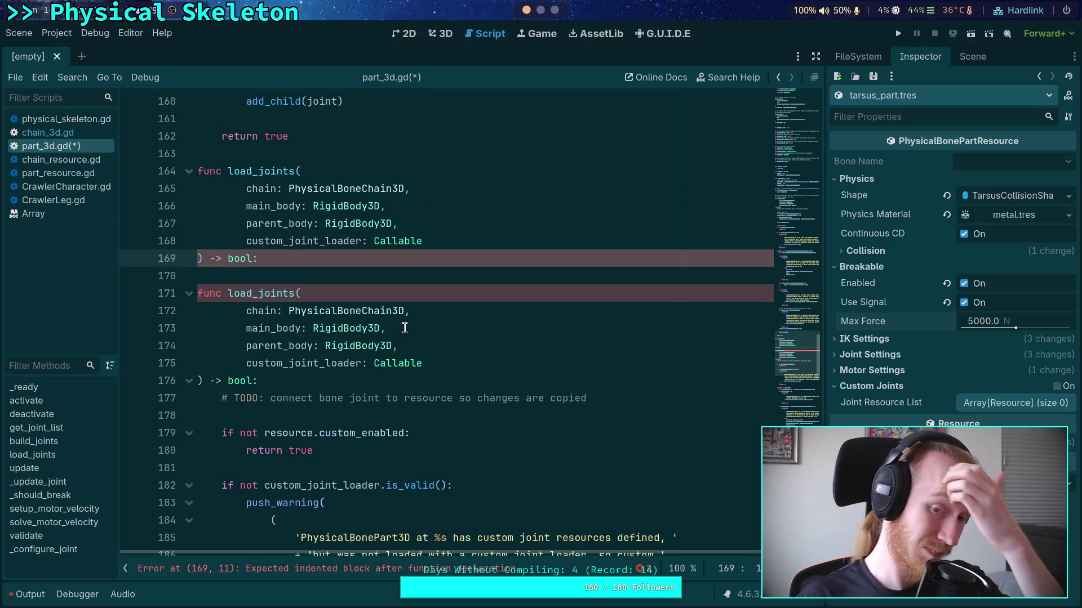
drag(261, 171, 292, 169)
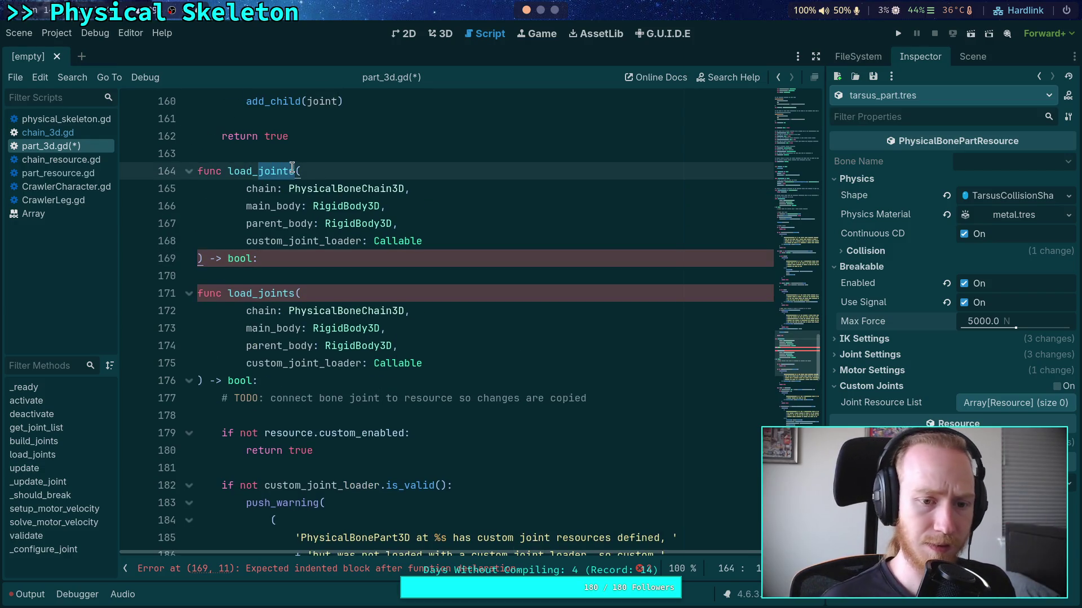
text(part)
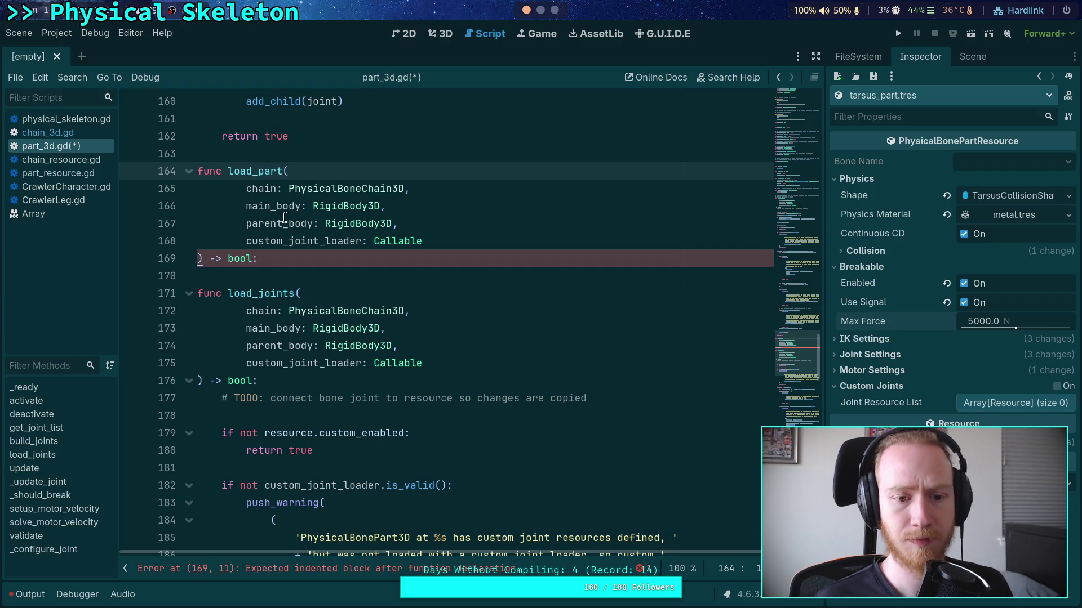
click(345, 250)
key(Return)
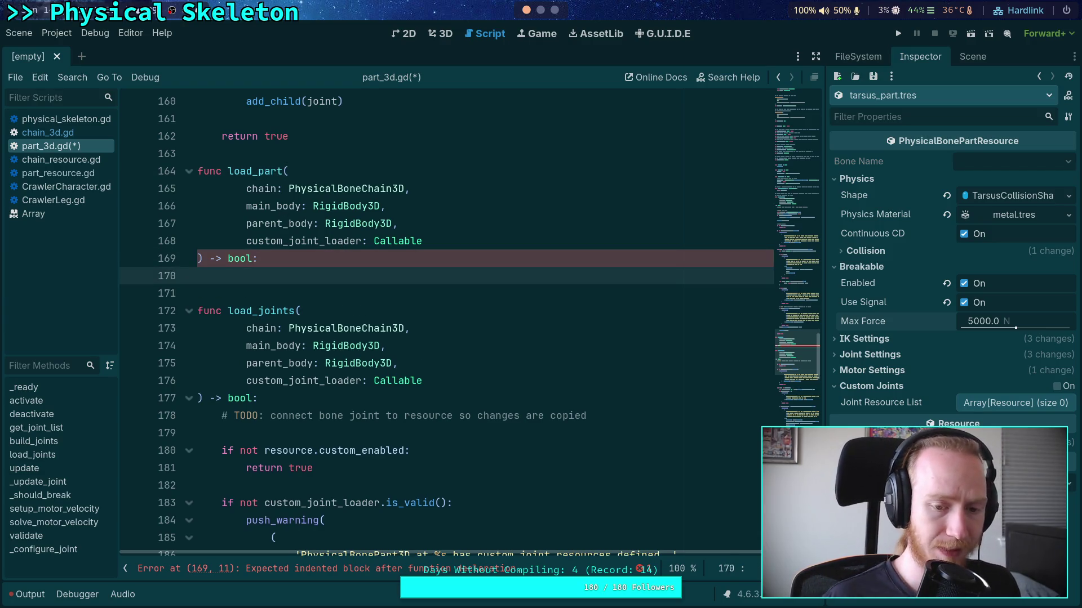
Step: Review the load_joints body, then return to the empty line inside load_part
scroll(331, 247, down, 7)
scroll(294, 319, up, 1)
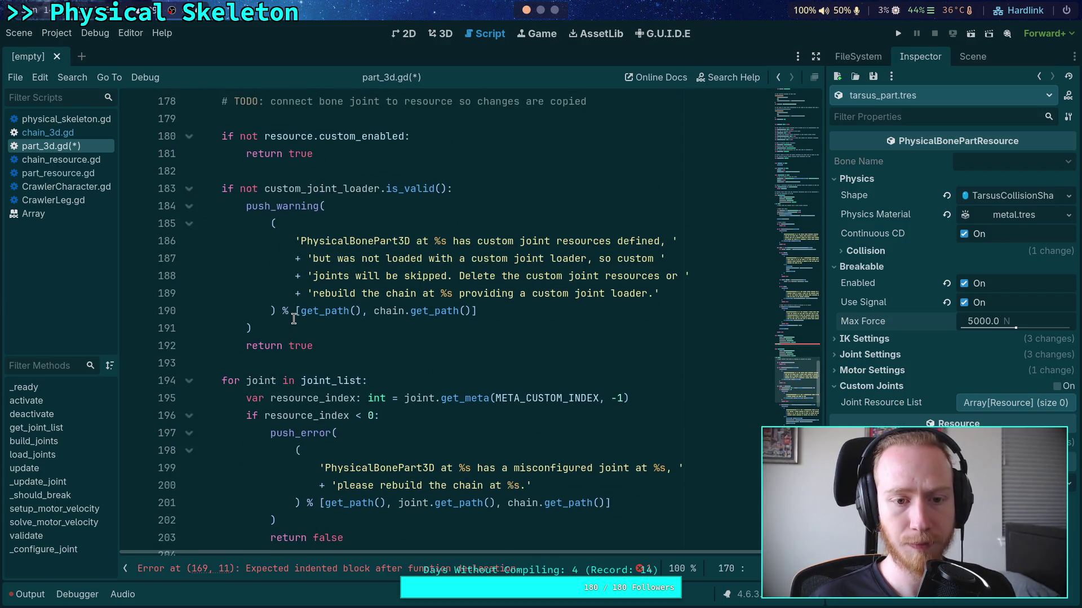
scroll(293, 311, down, 4)
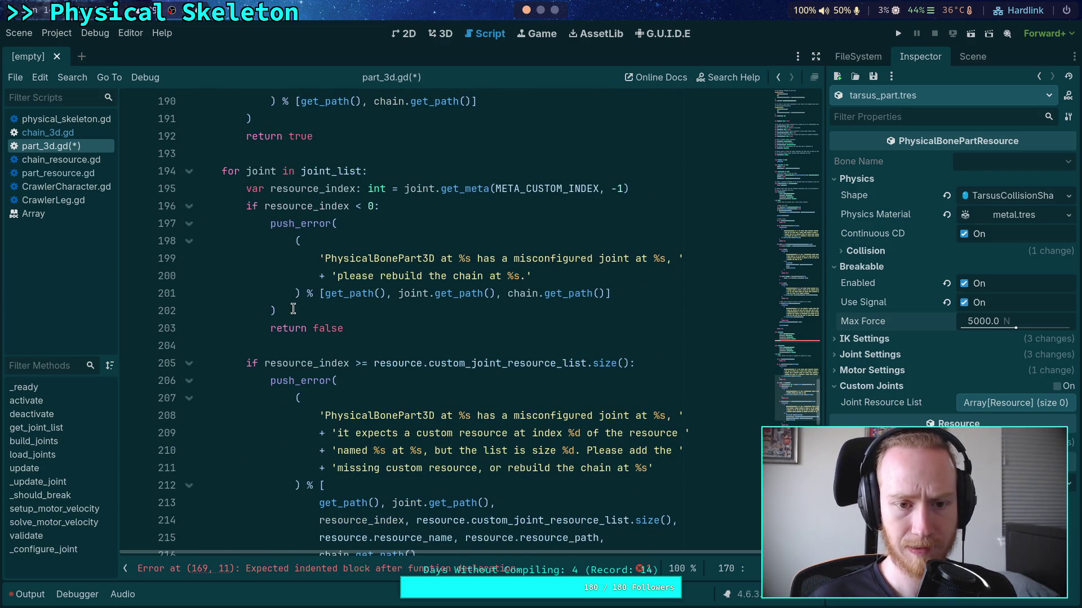
scroll(293, 308, down, 6)
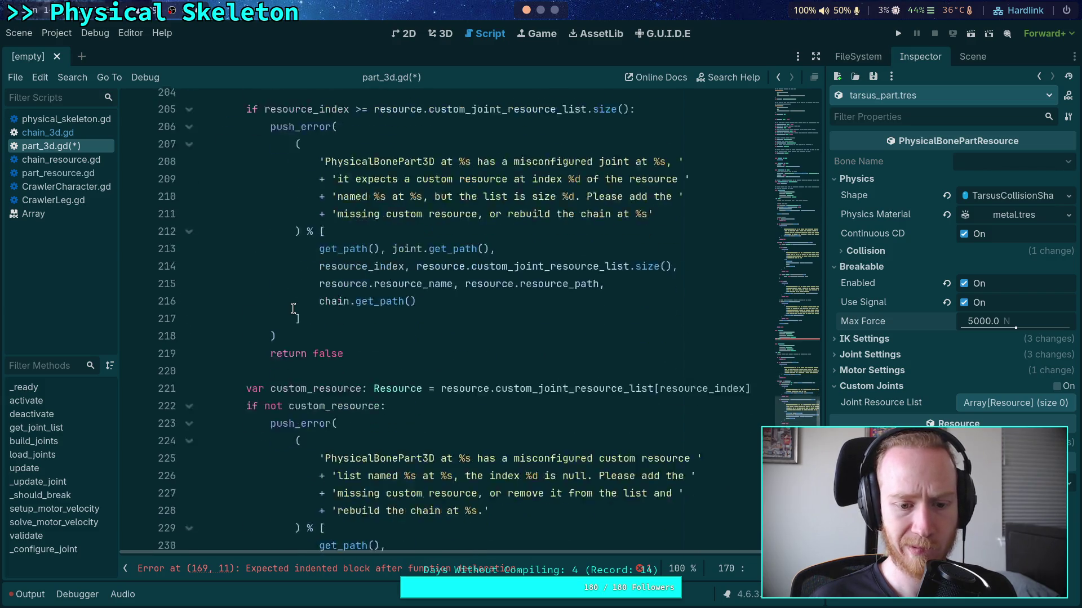
scroll(293, 309, up, 11)
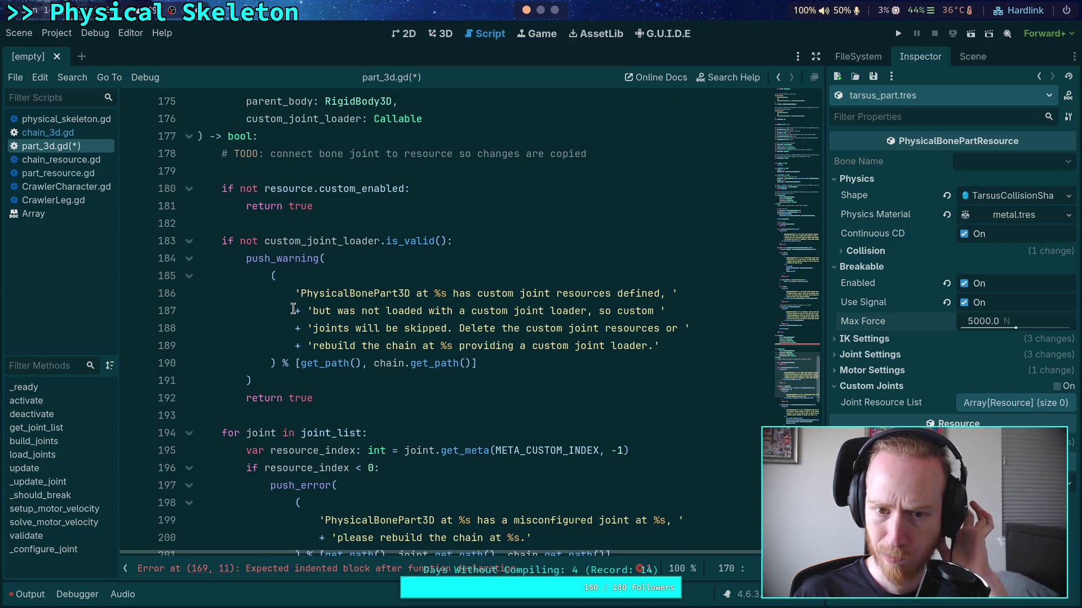
scroll(293, 309, up, 3)
scroll(293, 310, down, 19)
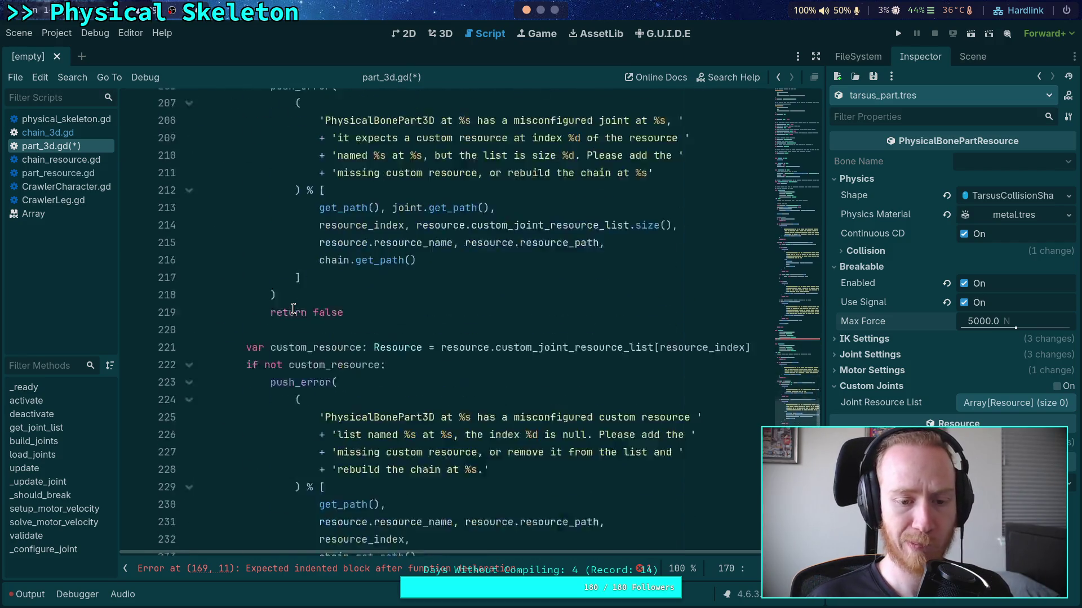
scroll(292, 309, down, 6)
scroll(293, 309, up, 13)
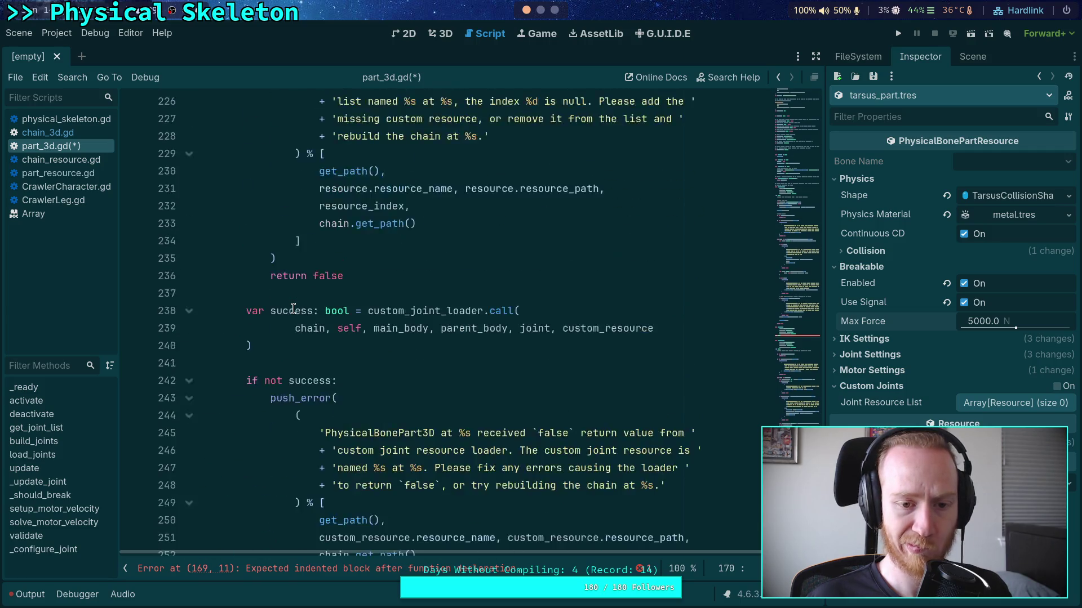
scroll(293, 309, up, 14)
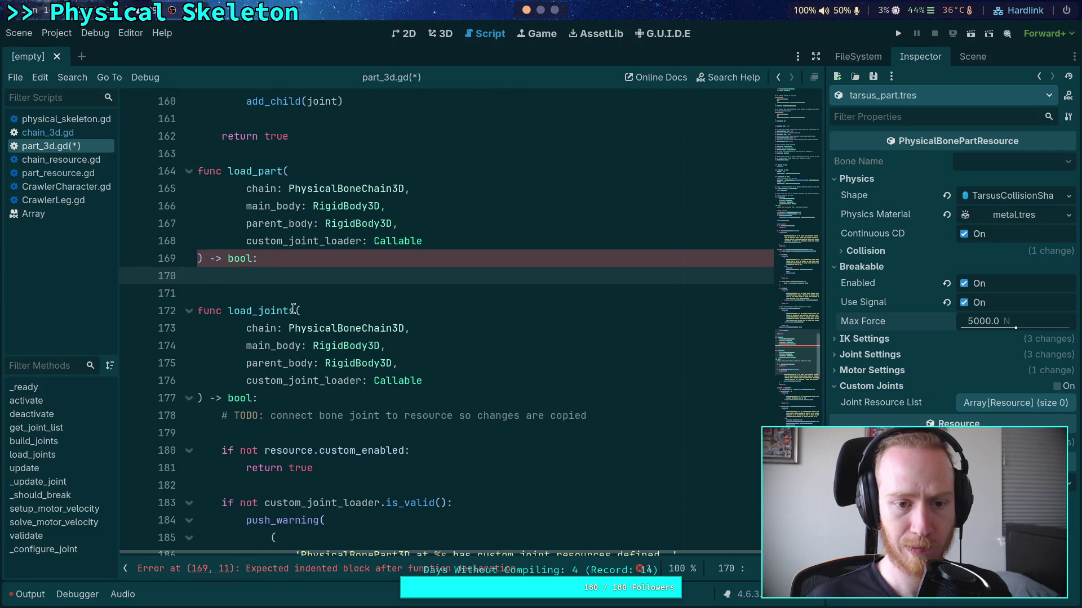
scroll(294, 310, down, 1)
scroll(293, 309, up, 4)
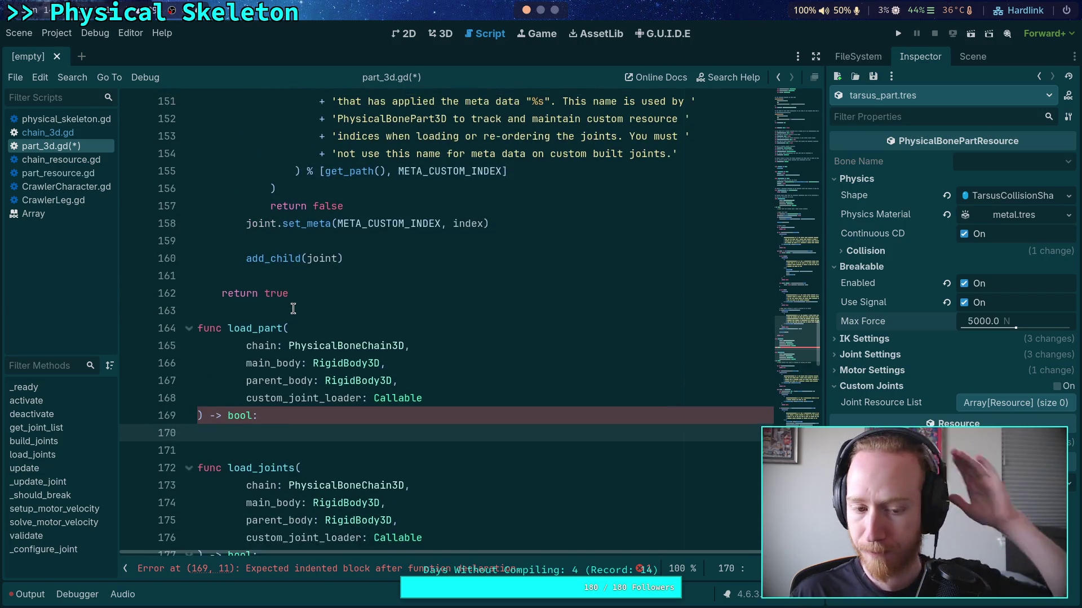
scroll(293, 309, down, 4)
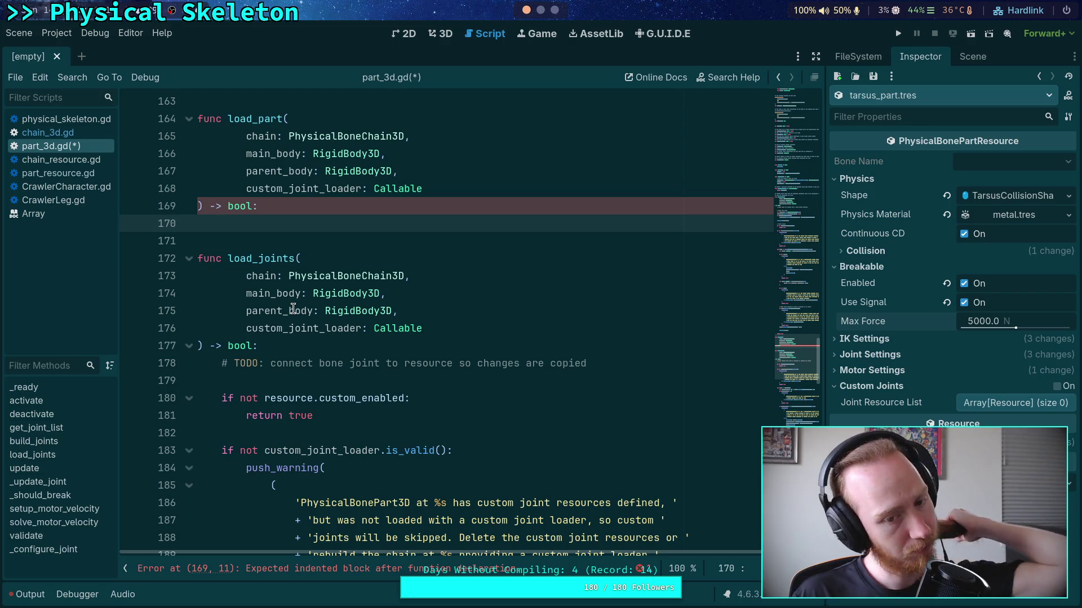
click(415, 361)
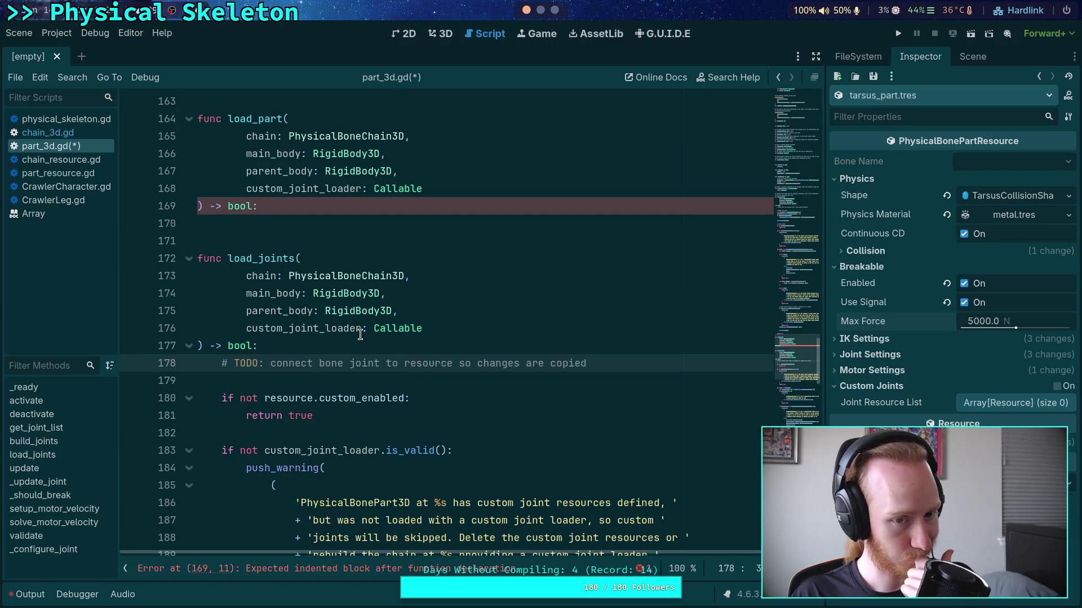
click(344, 219)
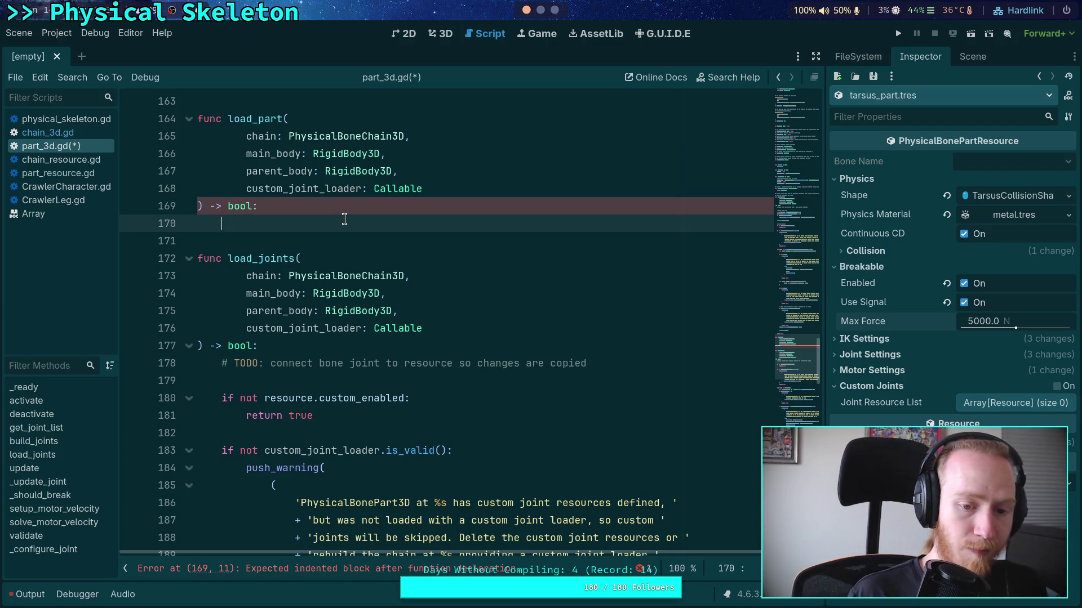
Step: Write 'if not load_joints(chain, main_body, parent_body, custom_joint_loader):' in load_part
key(Return)
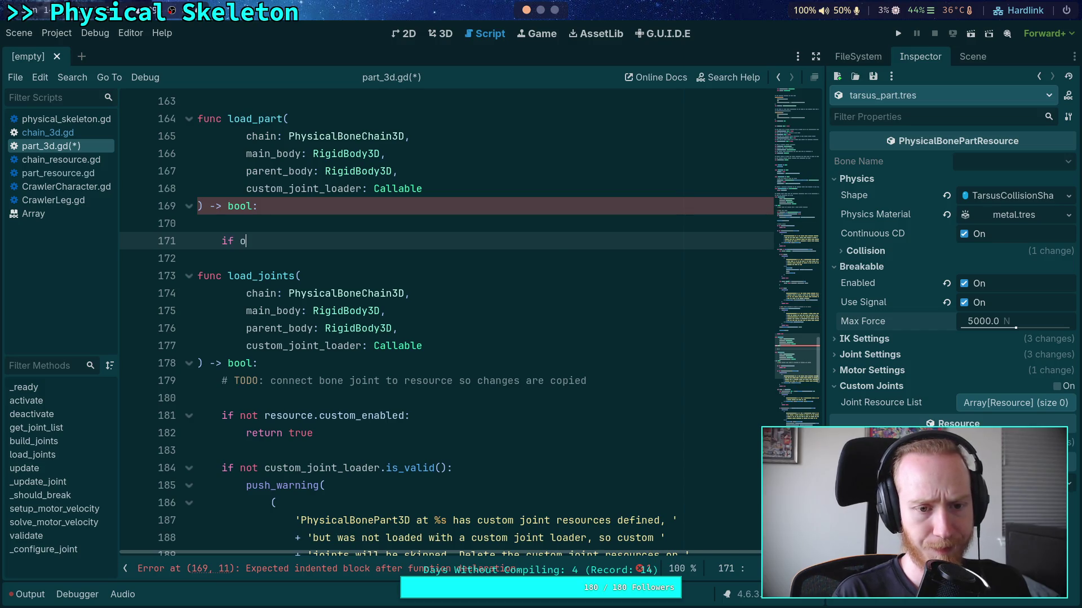
text(ot load)
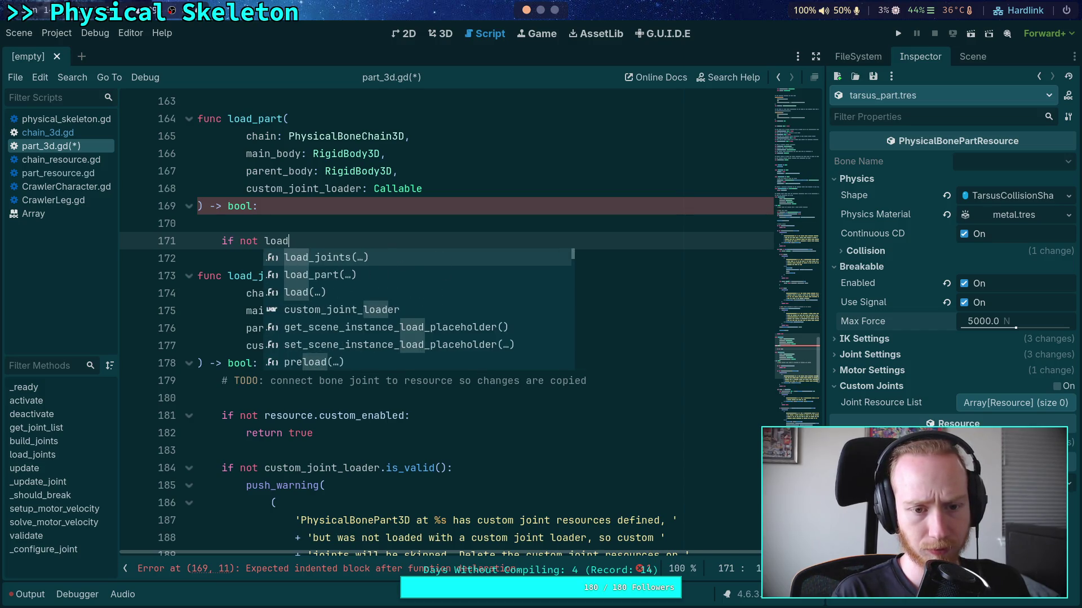
key(Return)
text(chain, main)
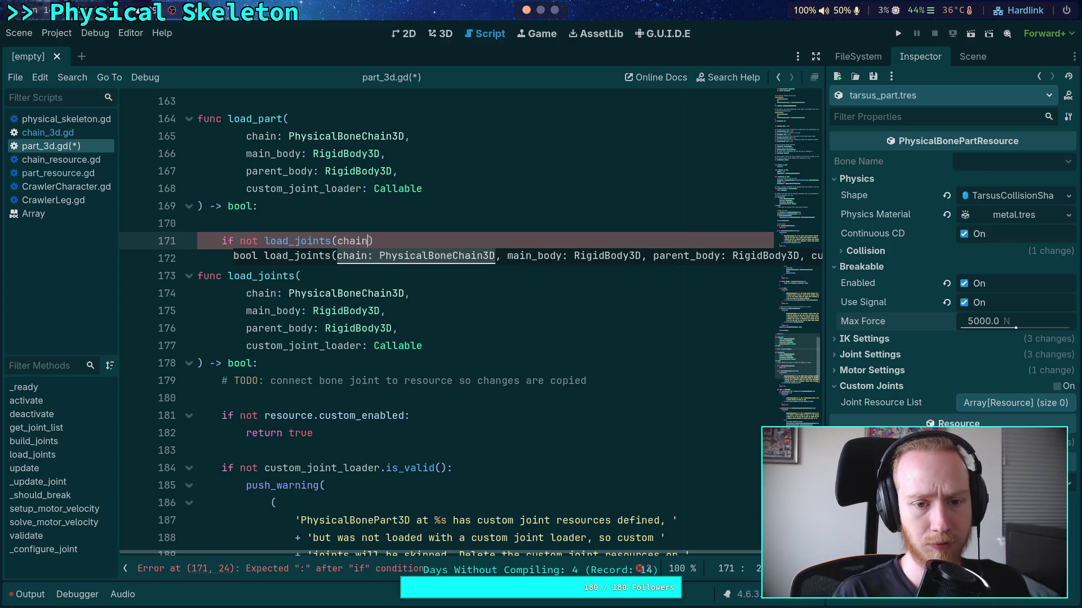
key(Return)
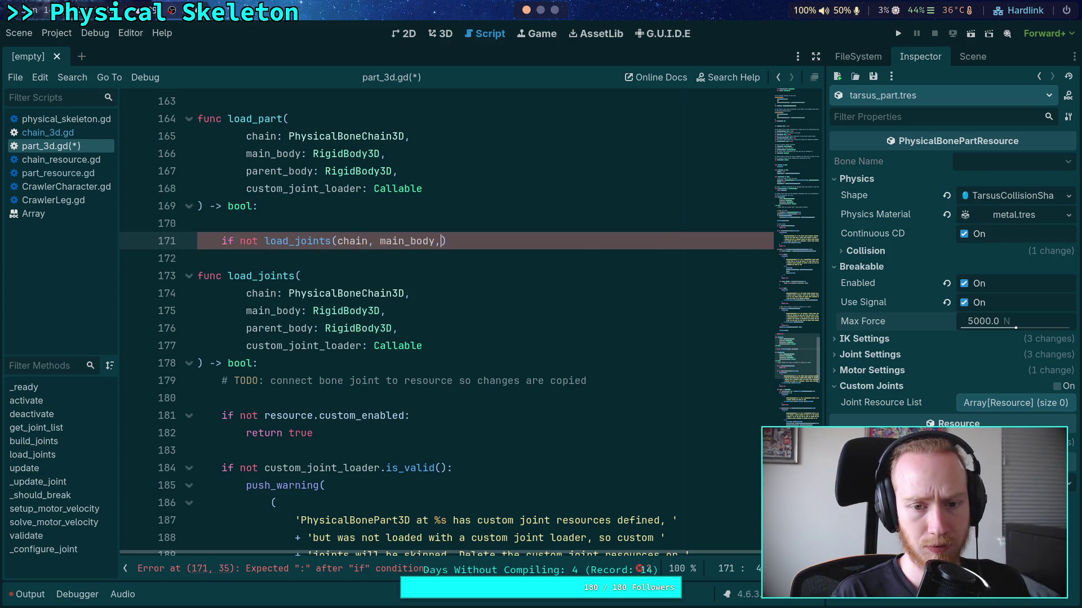
key(Return)
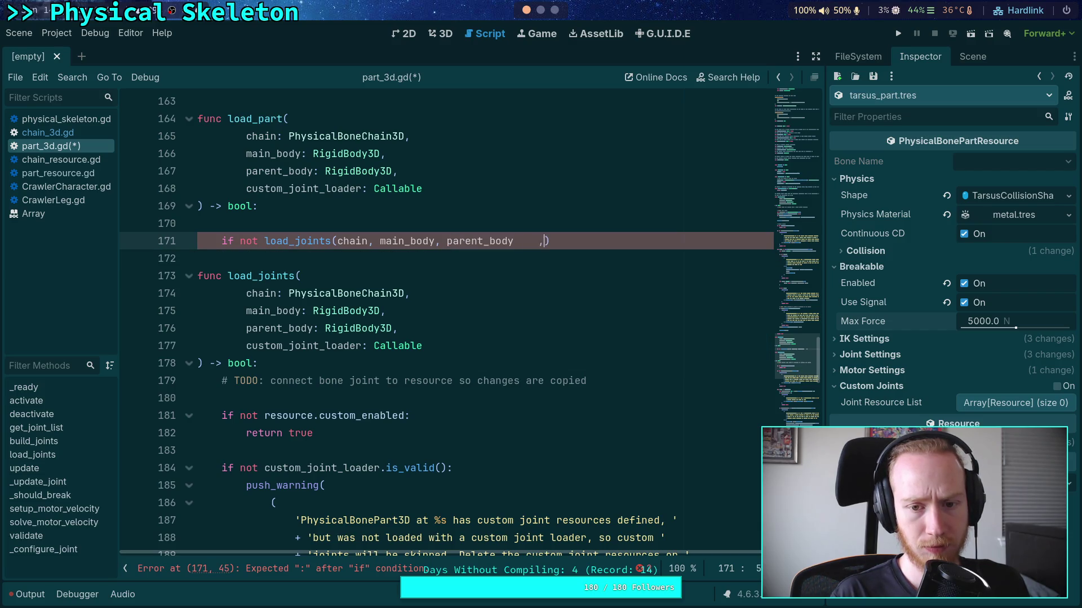
text(cust)
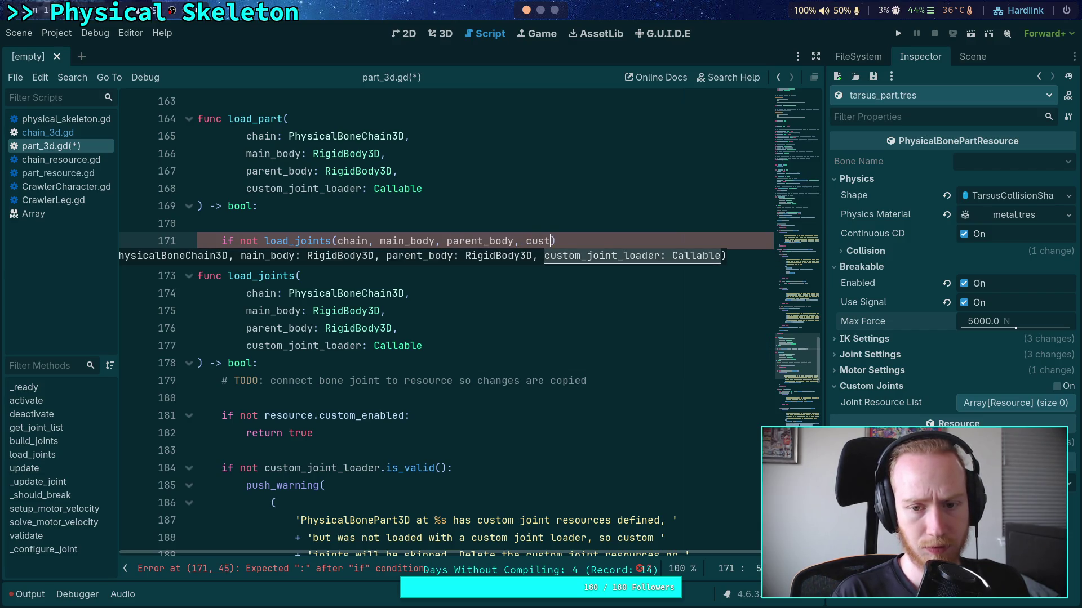
key(Return)
key(End)
text(:)
Step: Add 'return false' under the if and a final 'return true', then save part_3d.gd
key(Return)
text(retu)
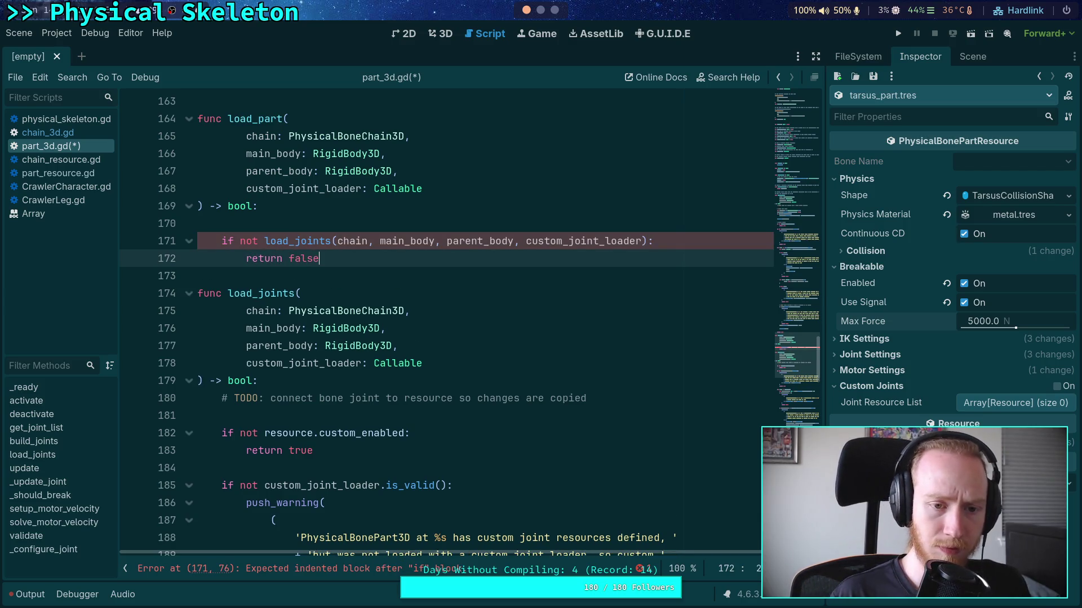
key(Up)
key(Up)
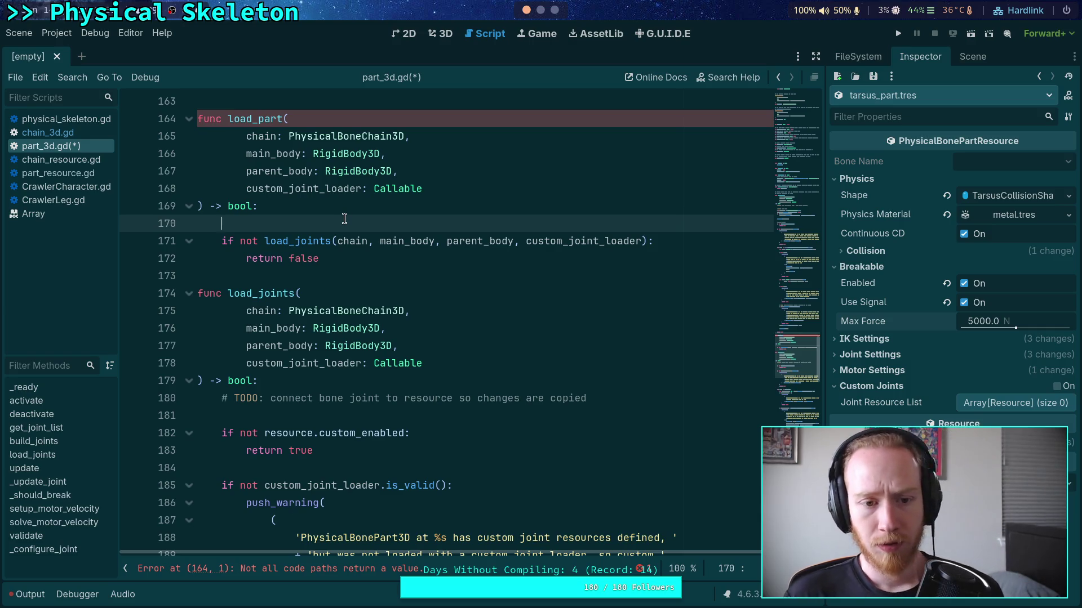
click(388, 258)
key(Return)
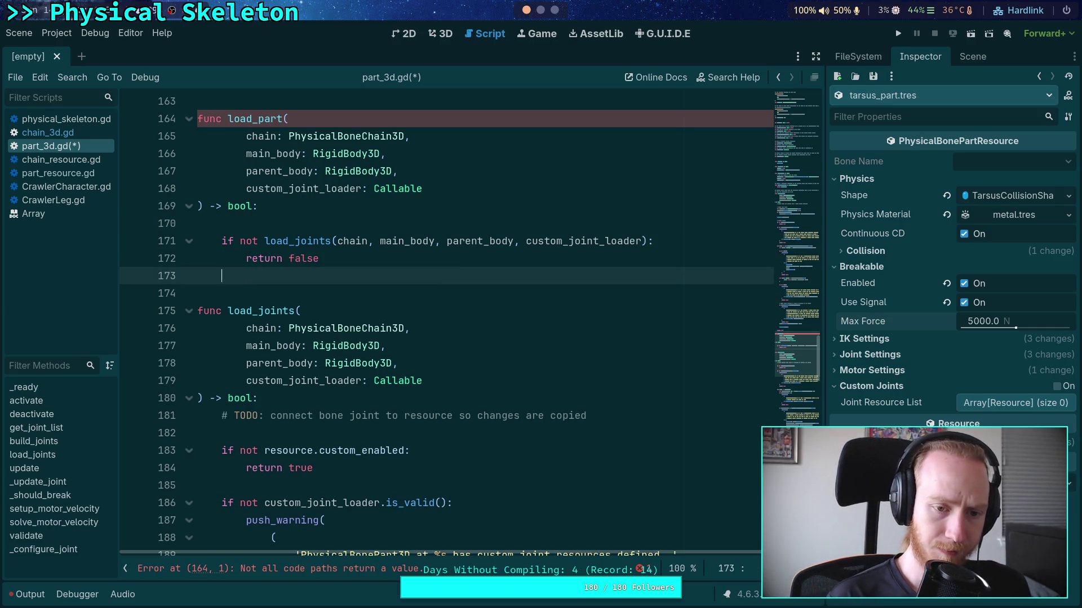
key(Return)
text(ue)
key(ctrl+s)
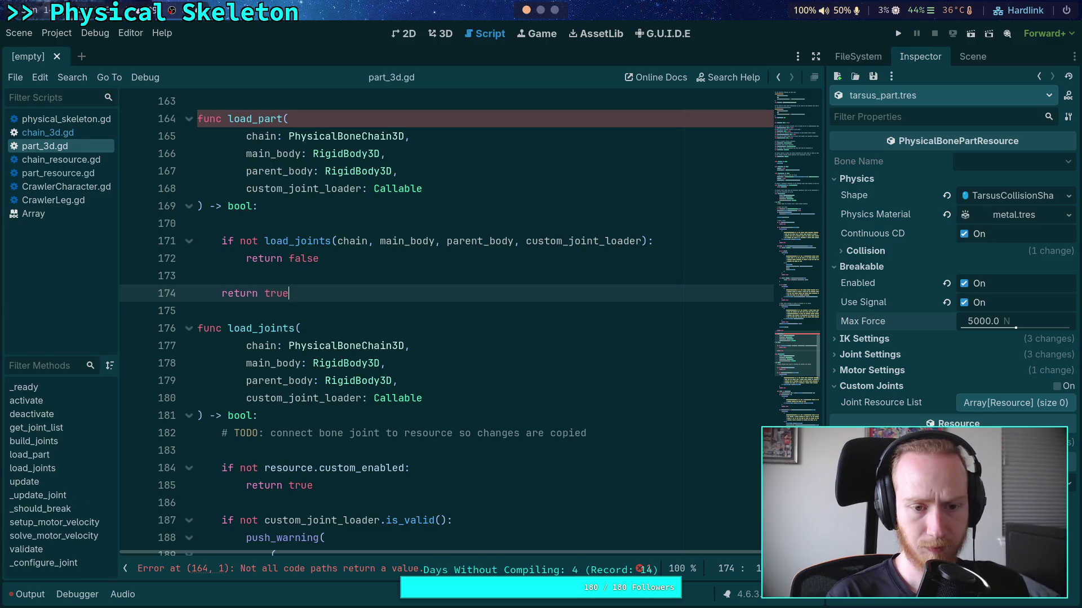
scroll(364, 222, down, 4)
scroll(338, 226, up, 2)
click(80, 130)
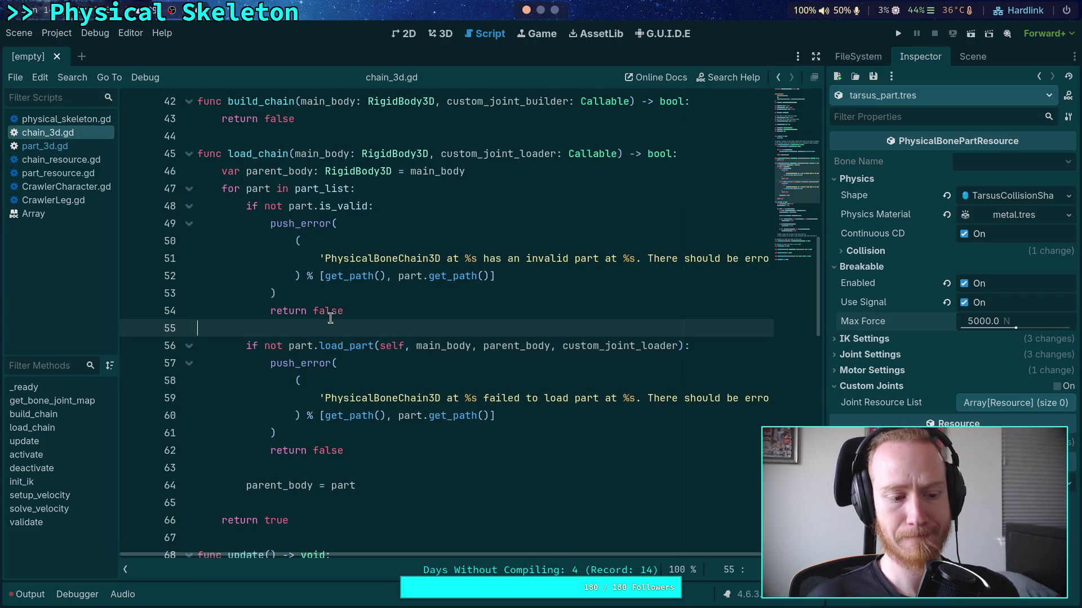
click(68, 149)
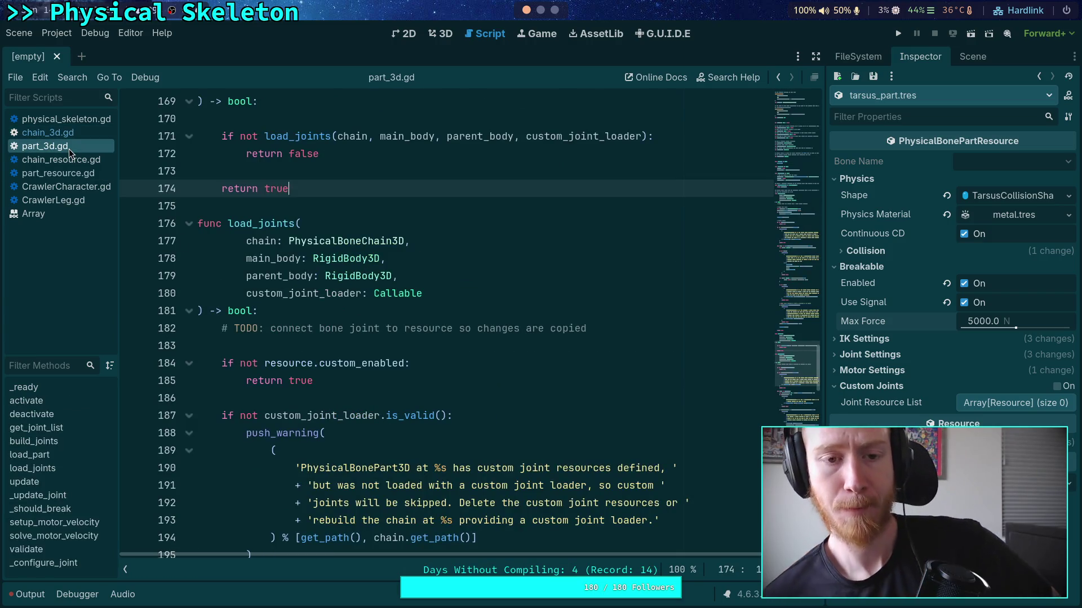
click(79, 134)
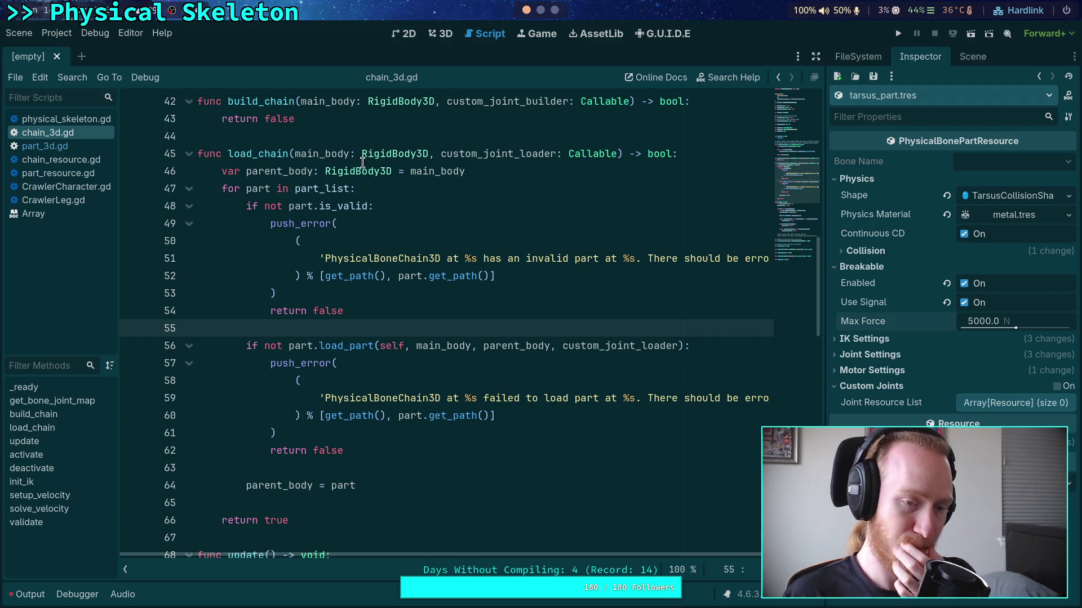
mouse_move(362, 163)
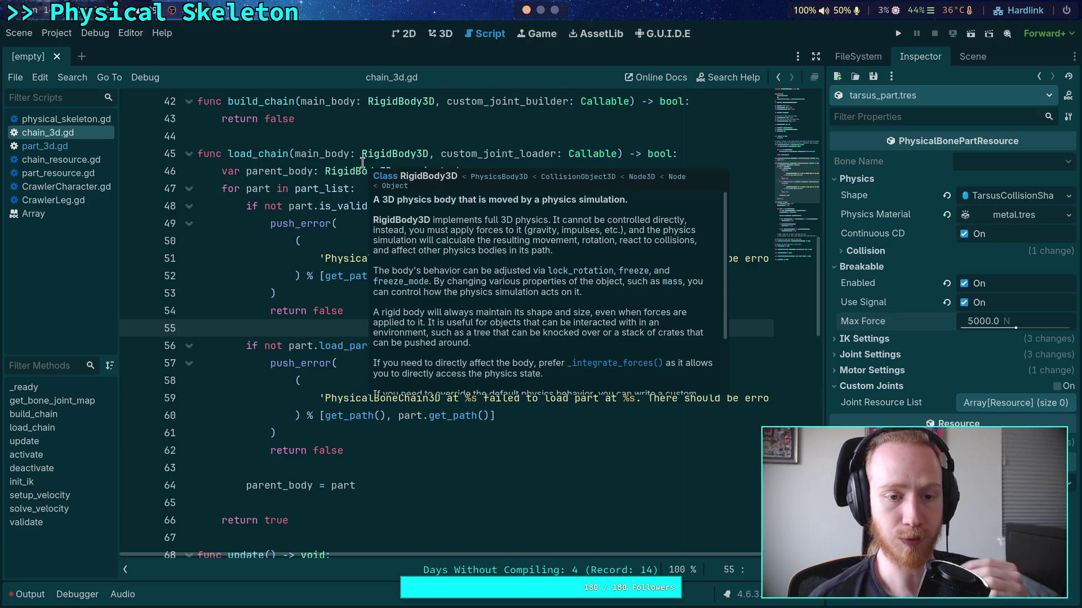
click(76, 147)
scroll(400, 283, up, 2)
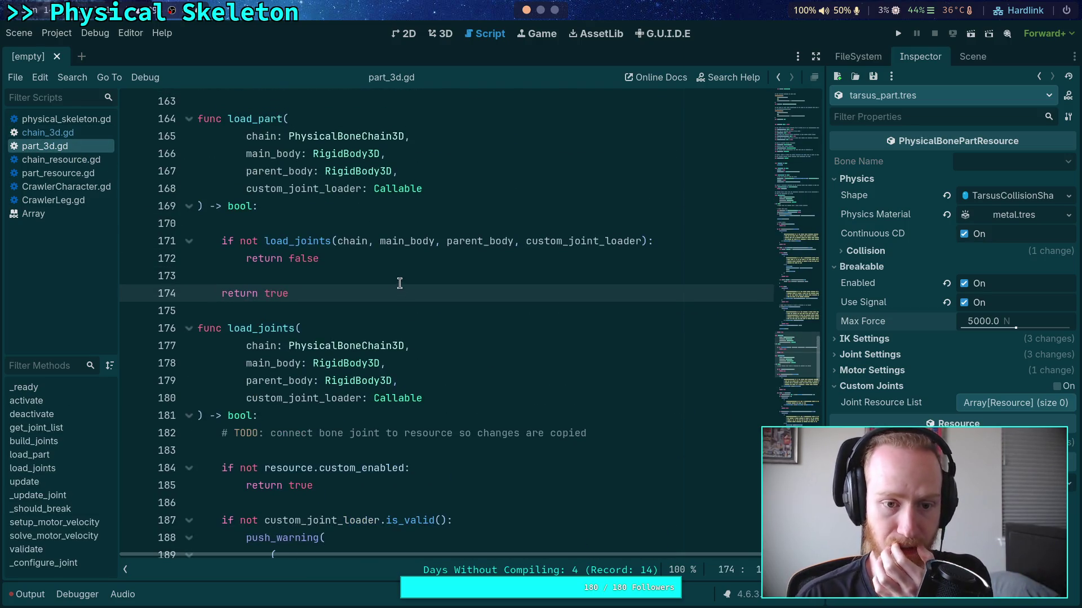
click(188, 328)
click(189, 345)
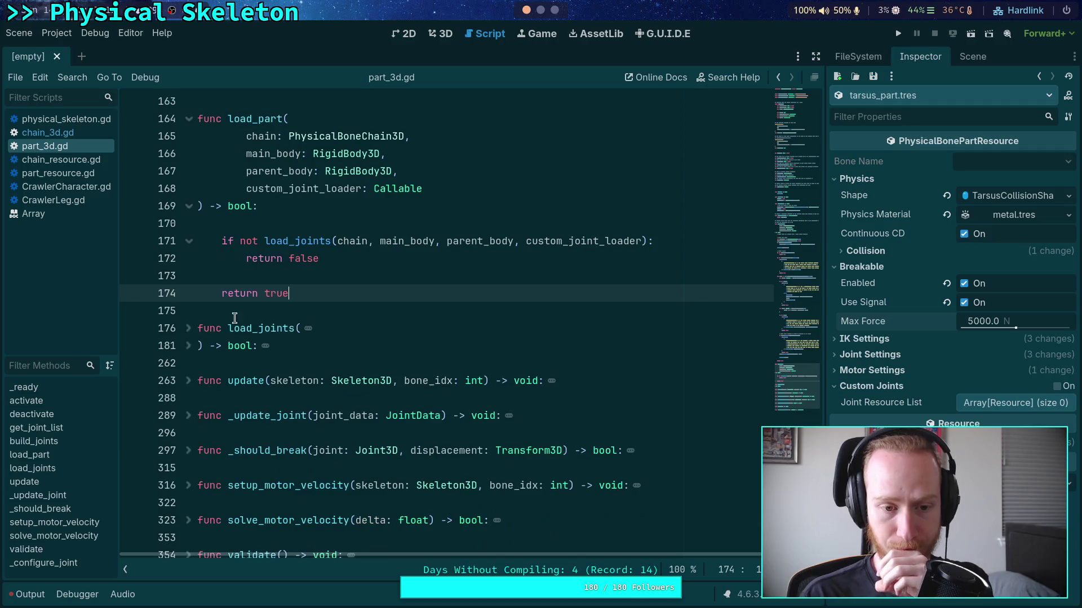
scroll(212, 256, up, 2)
click(189, 311)
click(188, 224)
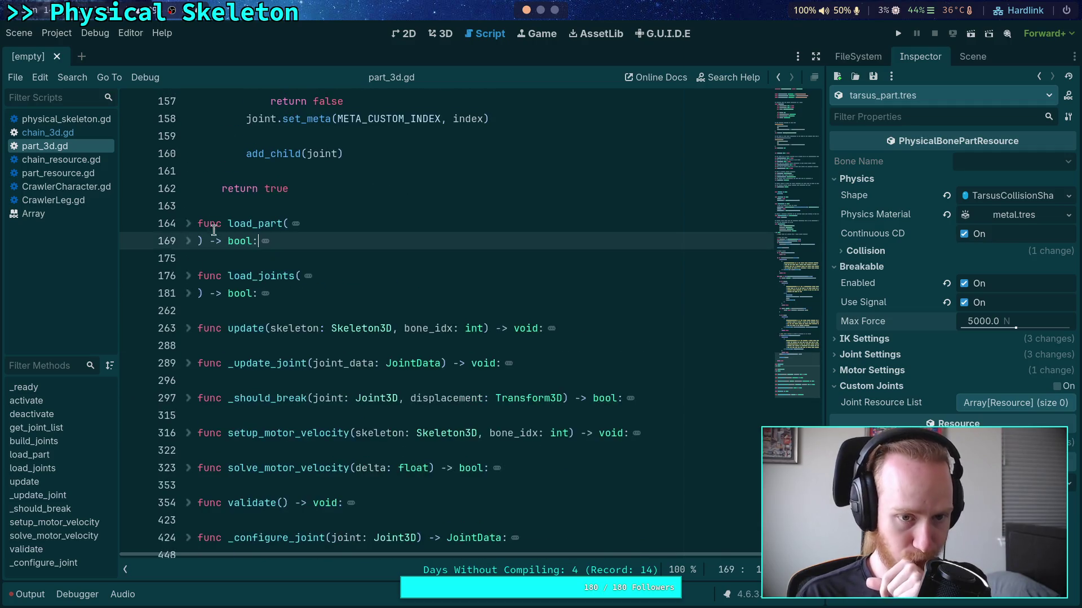
scroll(364, 272, up, 8)
scroll(372, 274, up, 9)
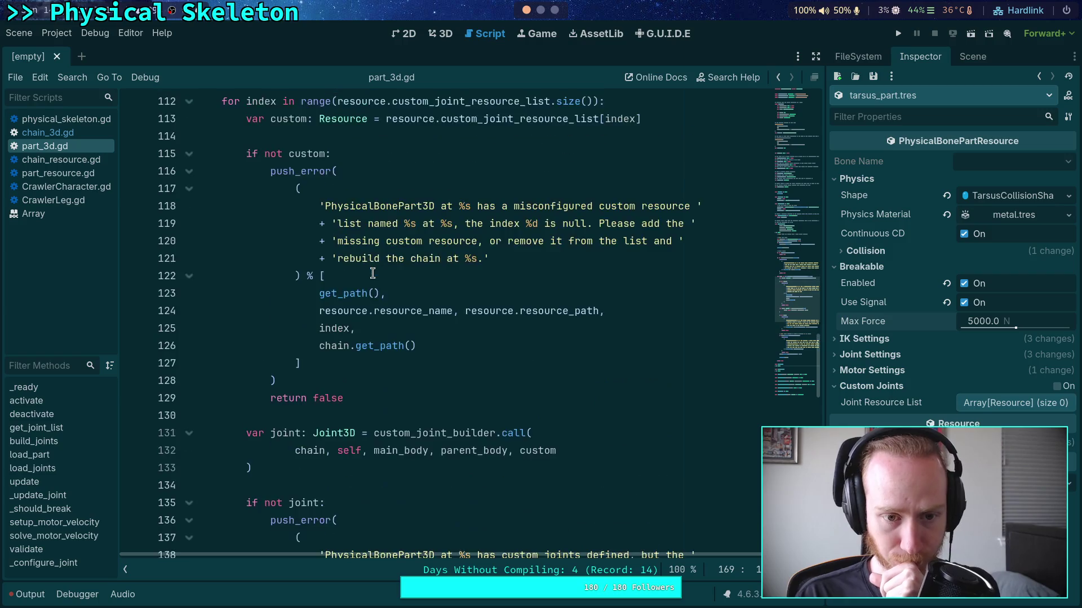
scroll(219, 255, up, 7)
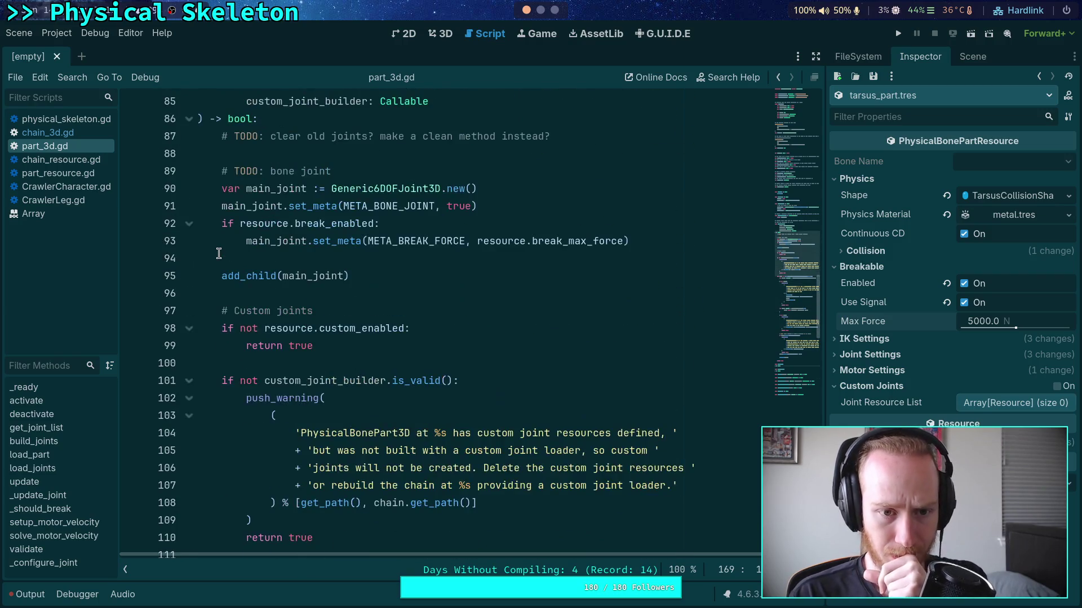
scroll(219, 254, up, 2)
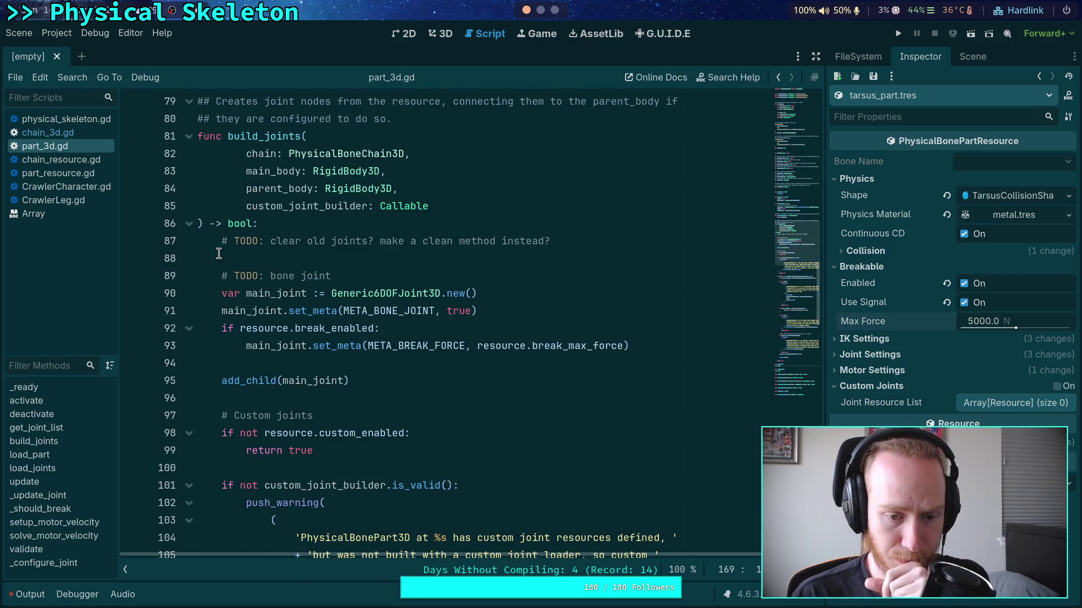
scroll(219, 251, up, 3)
click(335, 241)
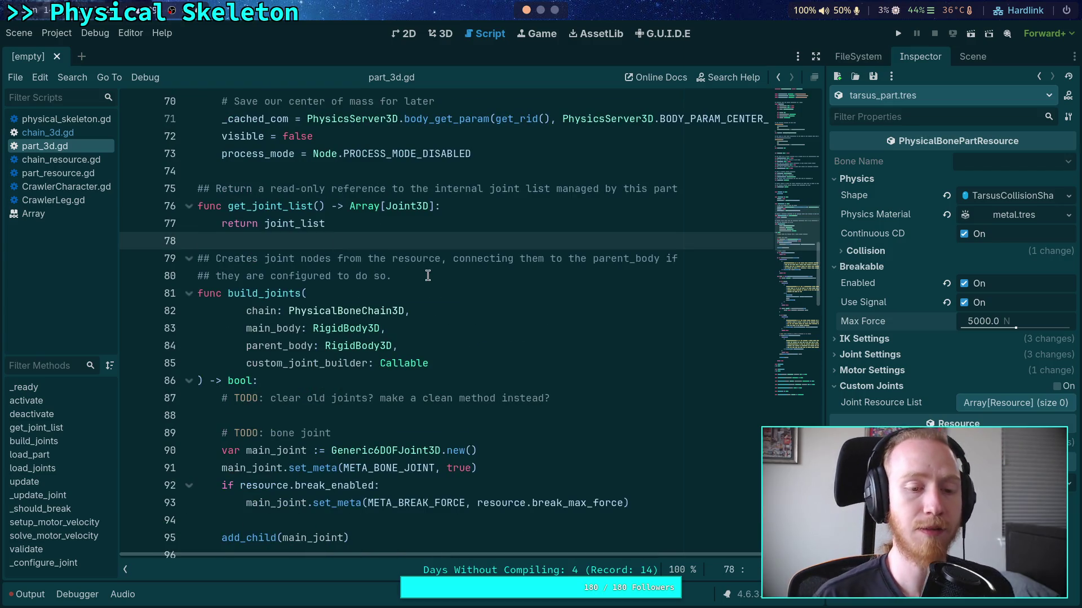
Step: Declare func build_part with build_joints' four parameters pasted into its parentheses
key(Return)
key(Return)
key(Up)
text(unc b)
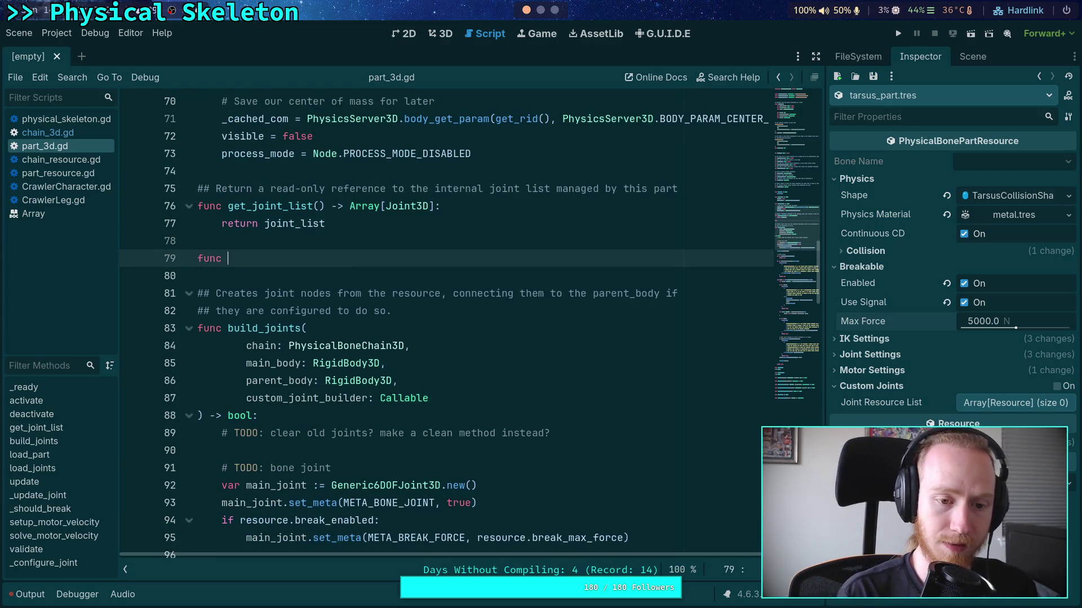
text(uild_part()
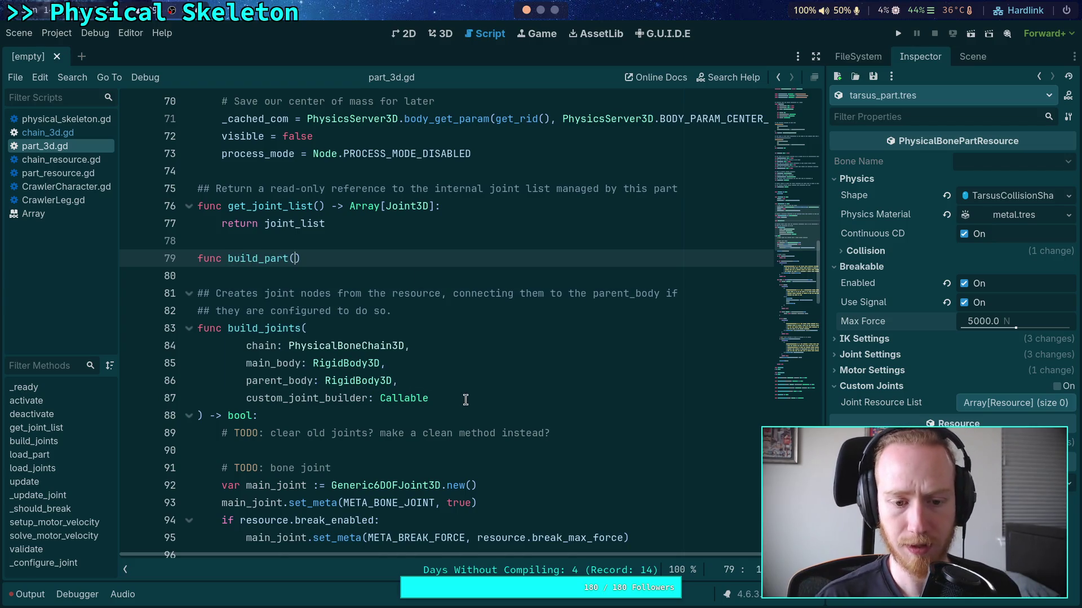
drag(465, 400, 197, 345)
right_click(283, 349)
click(319, 404)
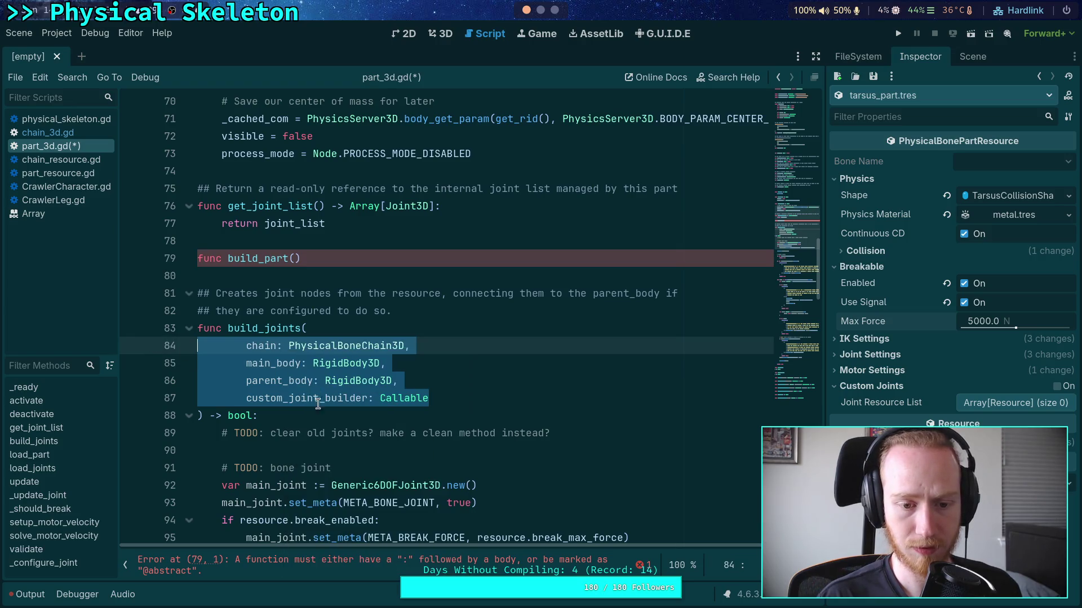
click(293, 258)
key(Return)
key(ctrl+v)
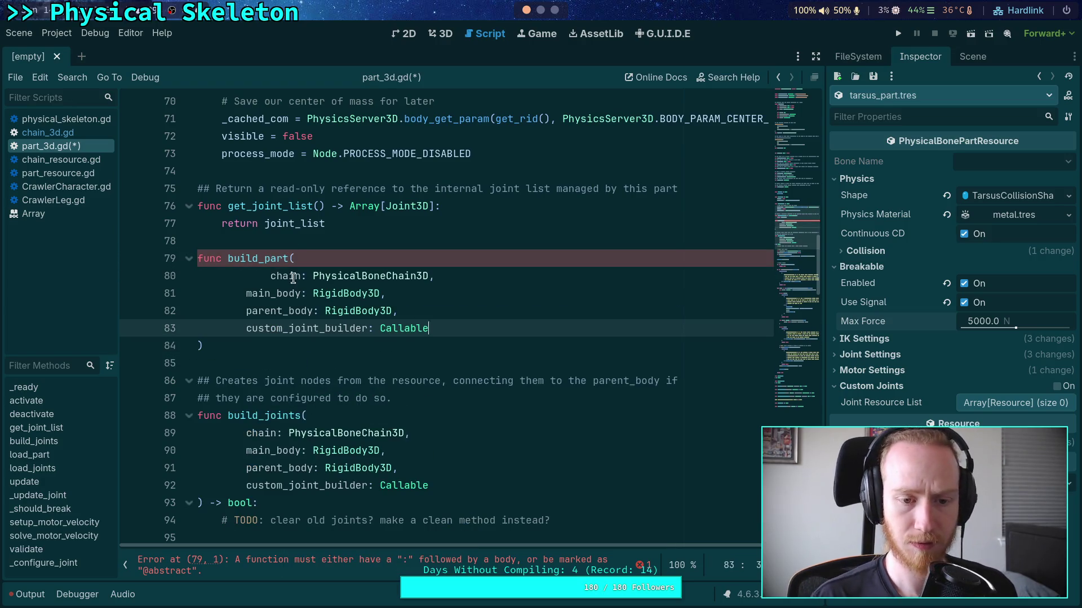
click(293, 276)
key(shift+Tab)
click(355, 346)
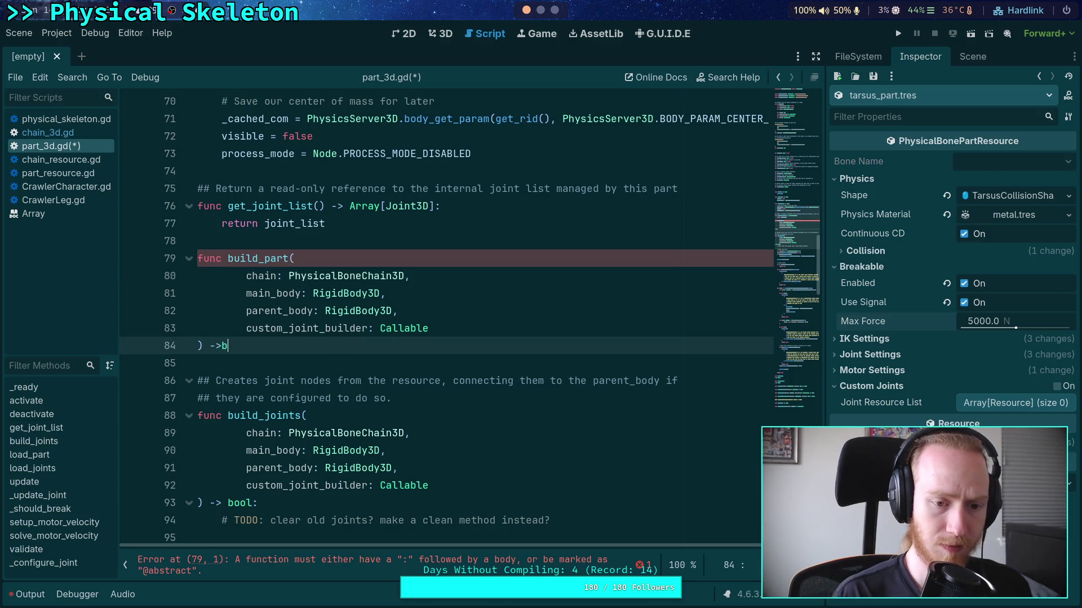
Step: Make build_part return false if build_joints(chain, main_body, parent_body, custom_joint_builder) fails, else true; save
key(Return)
key(Return)
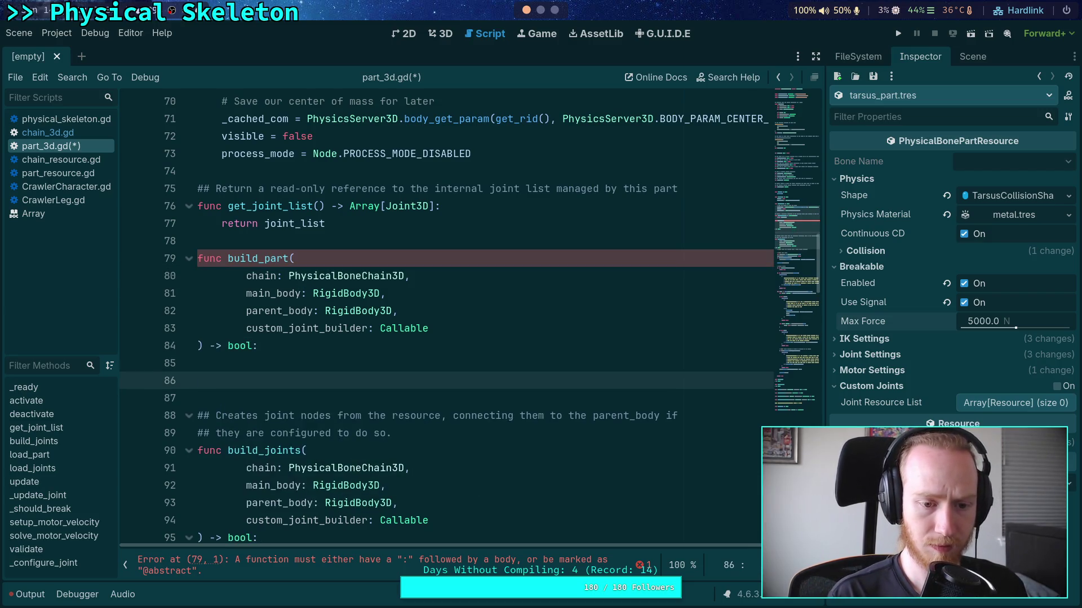
text(bui)
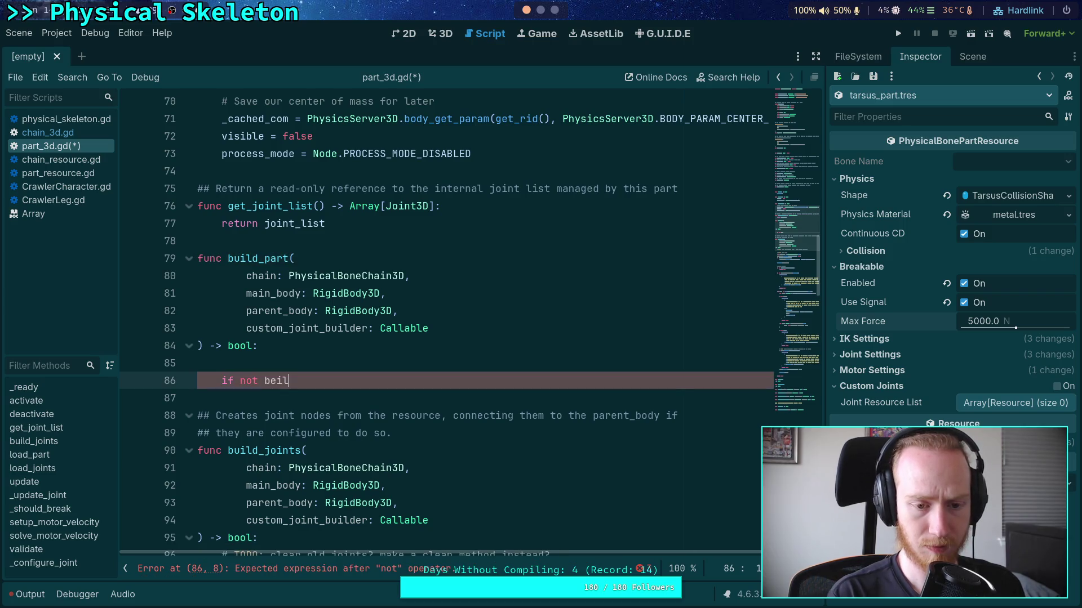
key(Return)
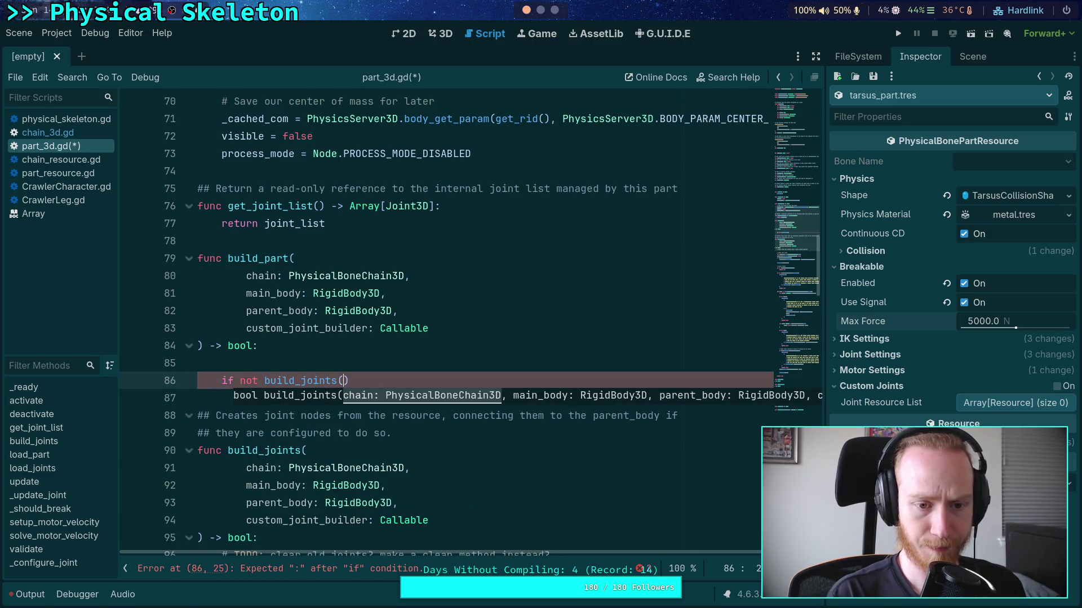
key(Return)
text(, ma)
key(Return)
text(, pa)
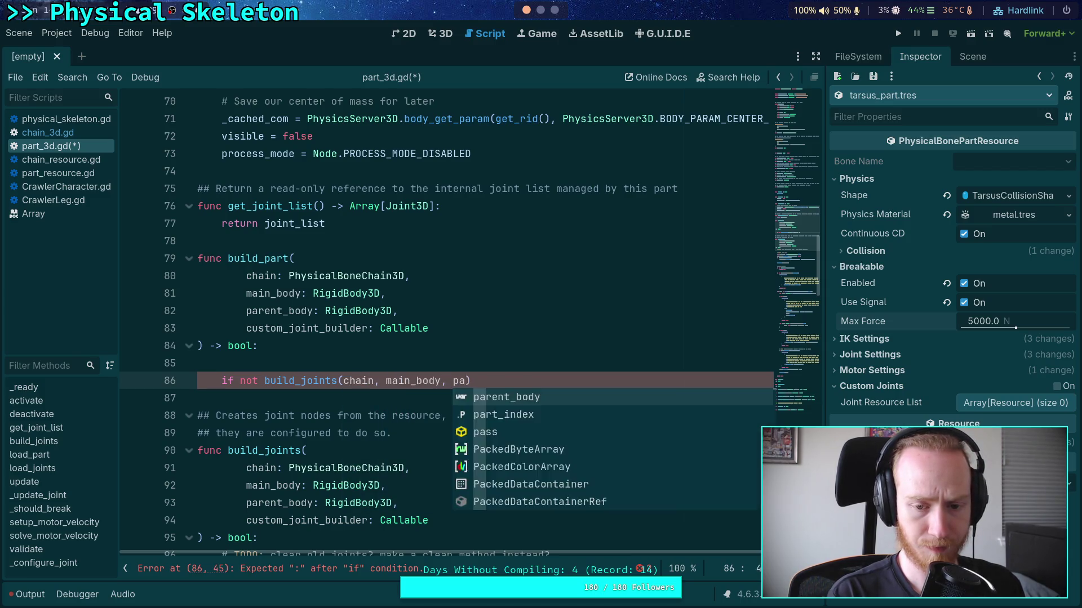
key(Return)
text(, )
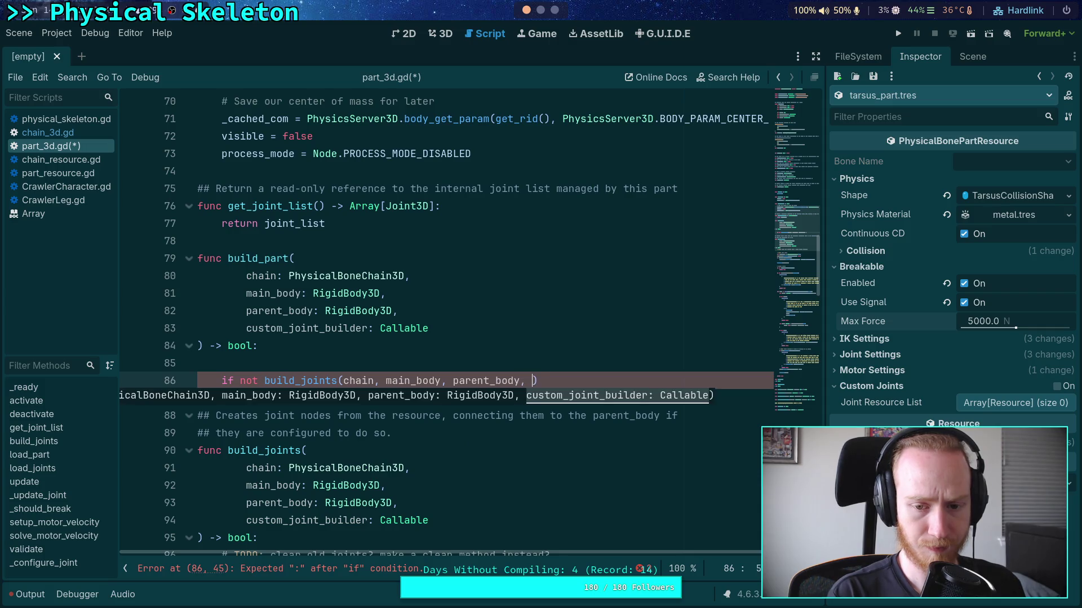
text(cus)
key(Return)
text(:)
key(Return)
text(return fa)
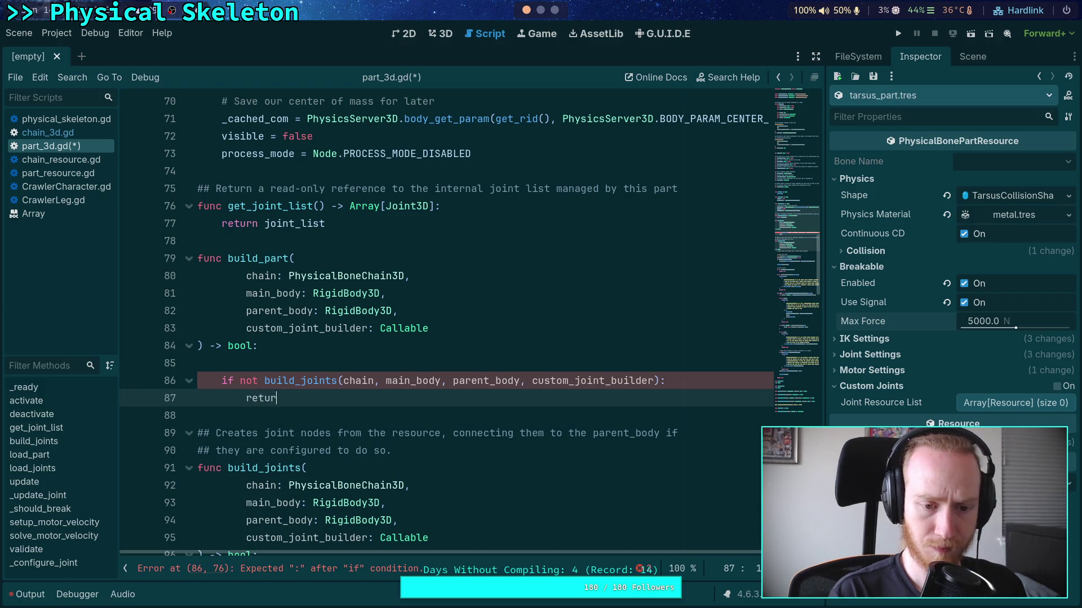
text(lse)
key(Return)
key(Return)
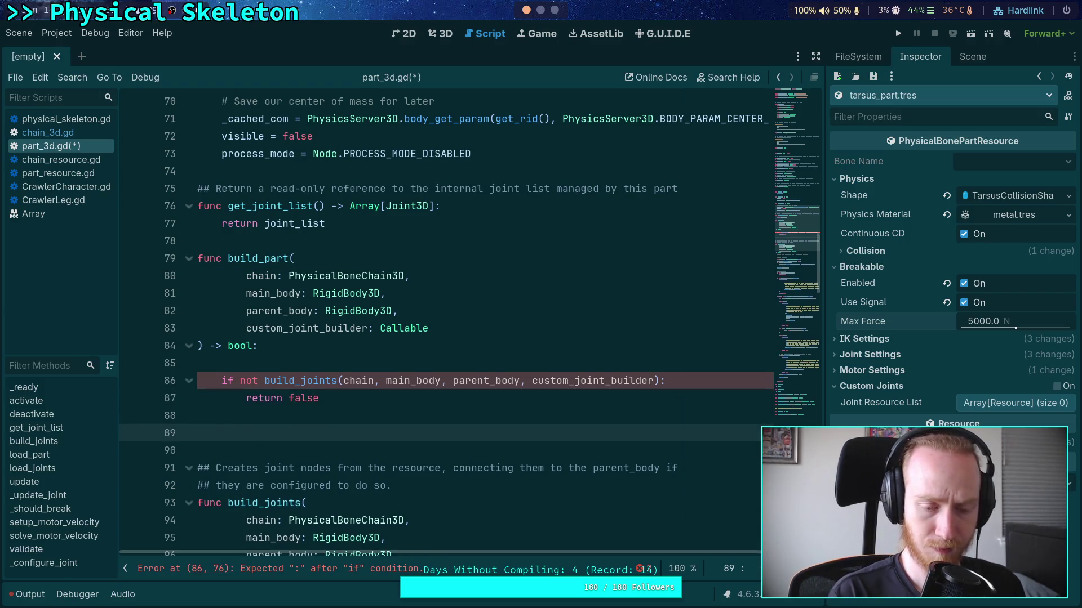
text(ue)
key(ctrl+s)
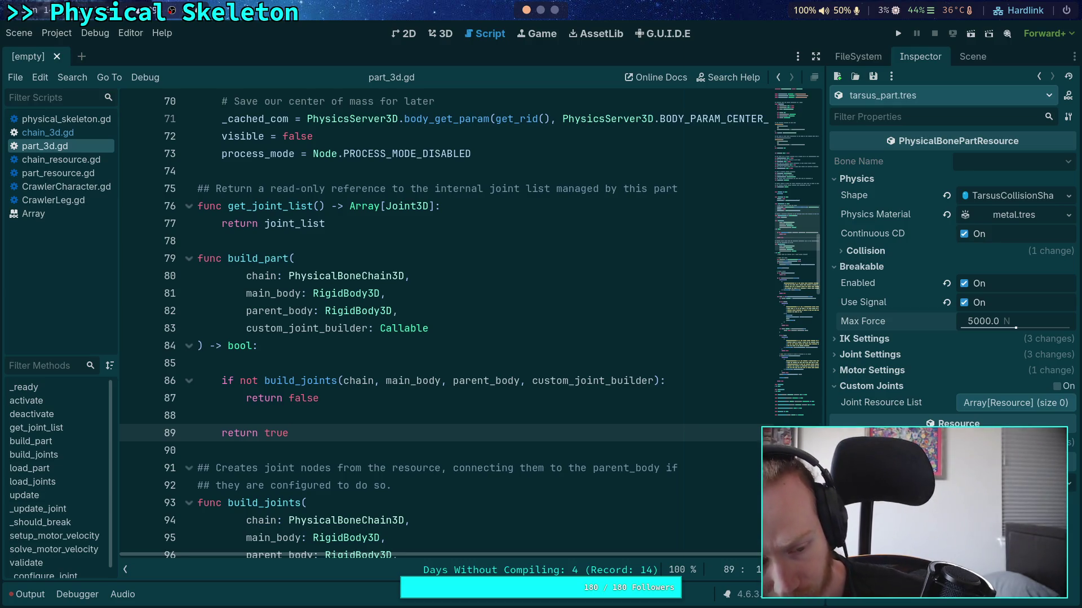
Step: Adjust the blank lines and indentation at the top of build_part's body
click(352, 411)
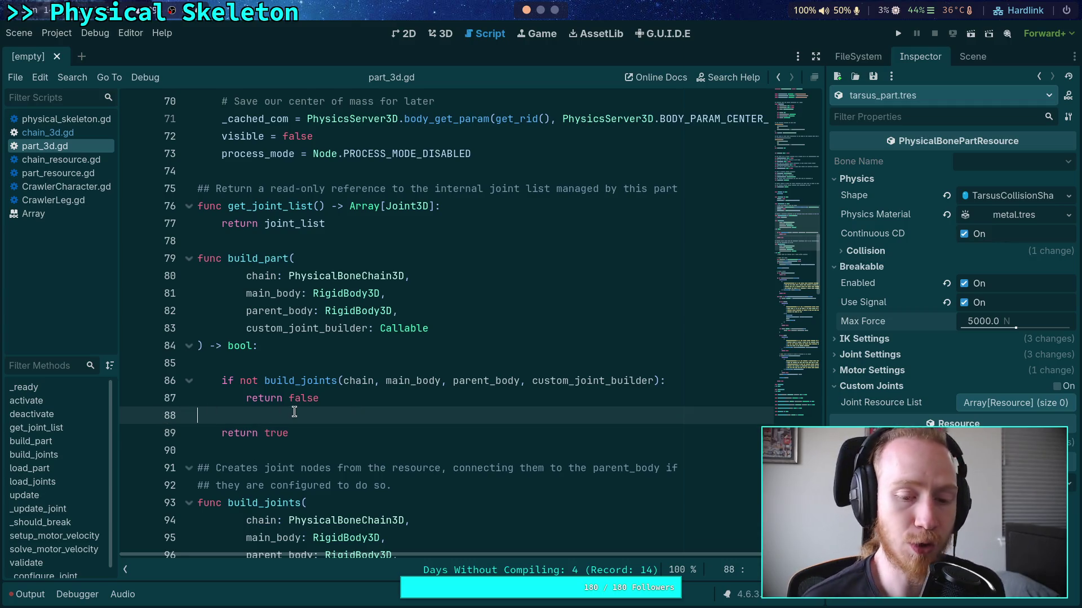
click(365, 365)
scroll(406, 378, down, 2)
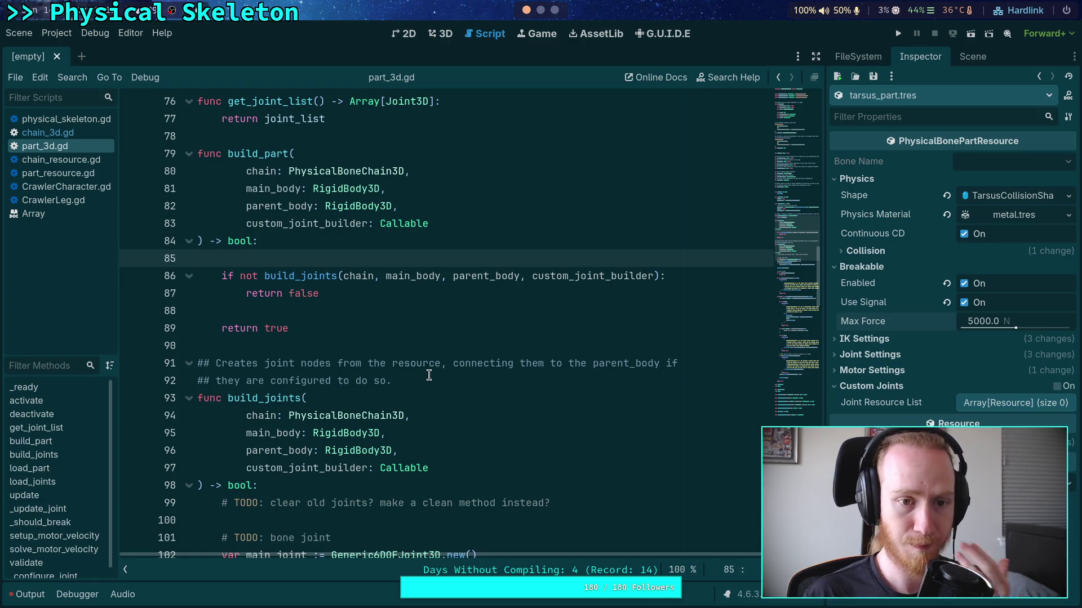
key(Return)
key(Return)
key(Up)
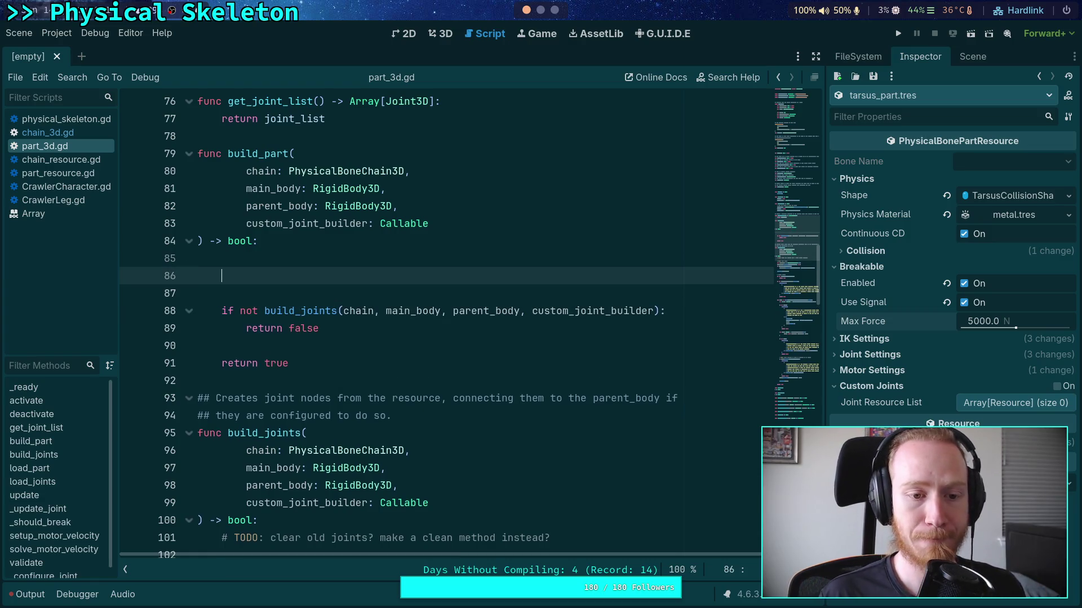
key(BackSpace)
scroll(437, 374, up, 2)
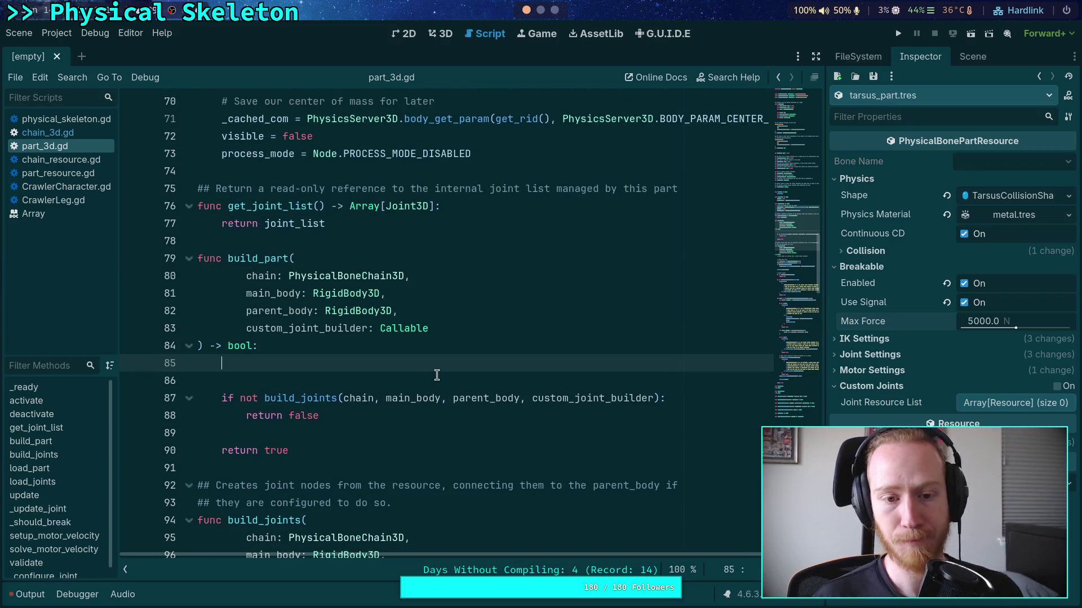
key(Tab)
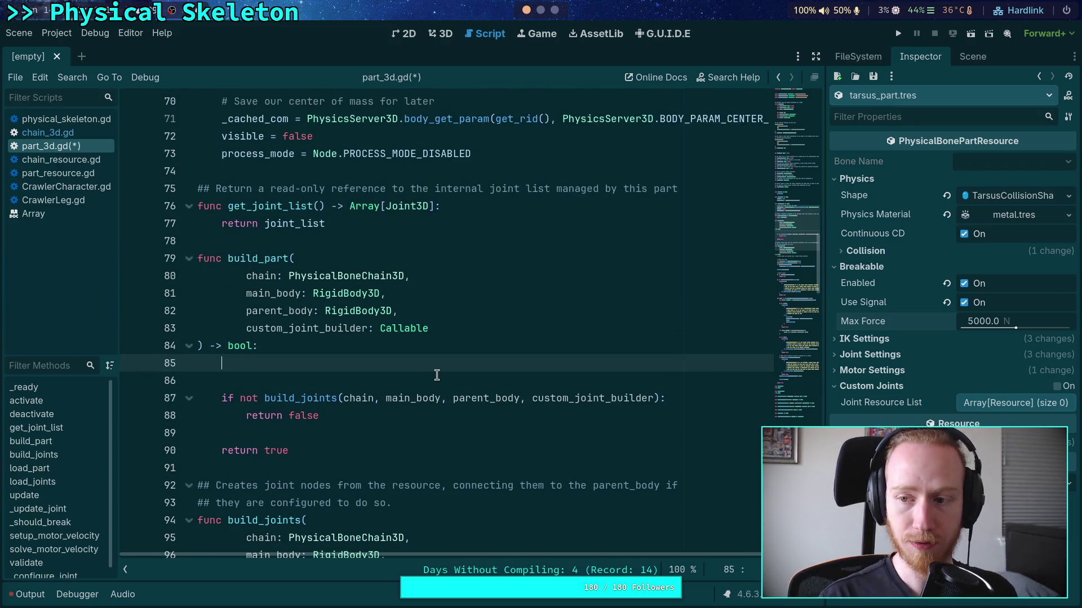
click(866, 251)
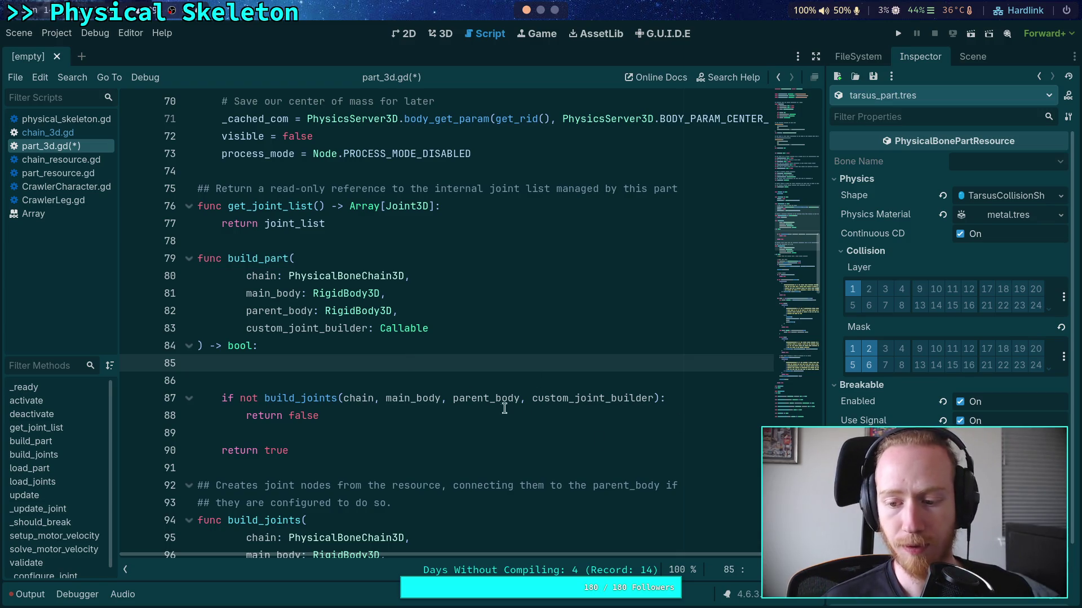
Step: Review build_joints and check the joint's Angular Limit settings in the Inspector
click(346, 434)
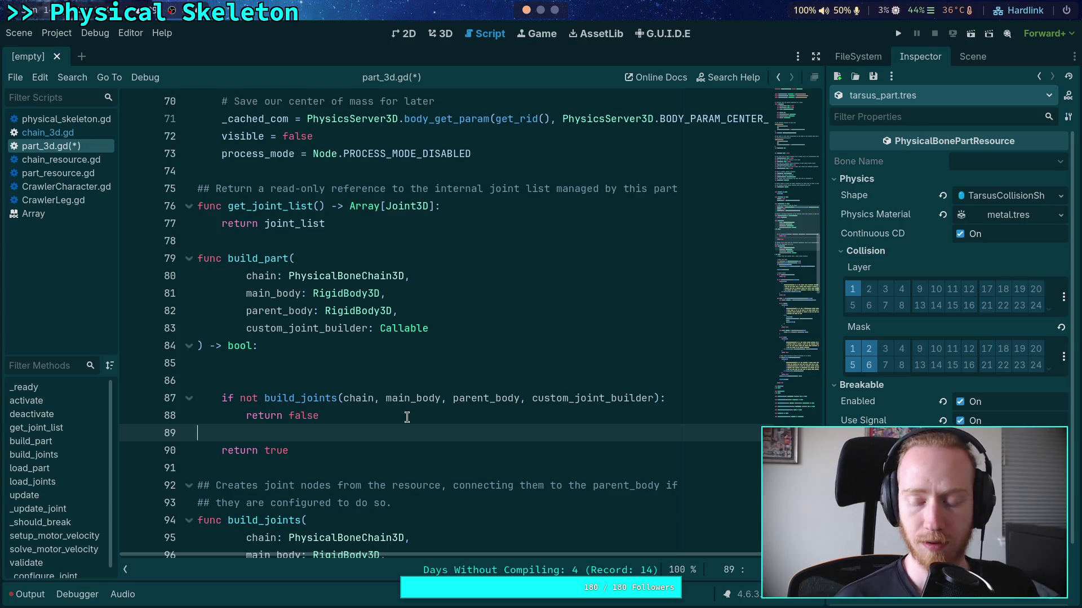
scroll(946, 321, down, 3)
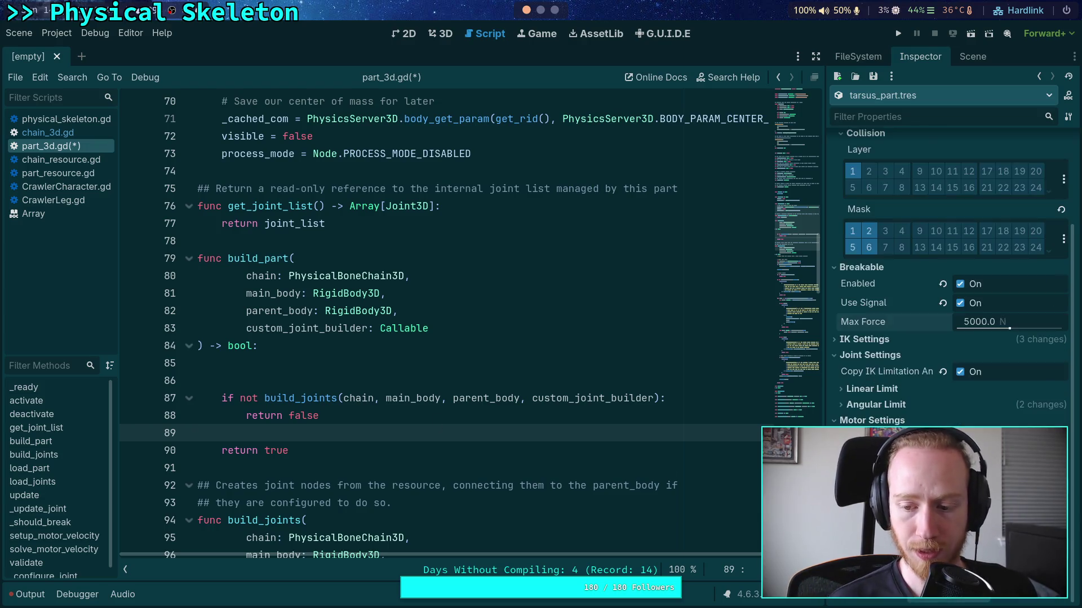
scroll(603, 432, down, 4)
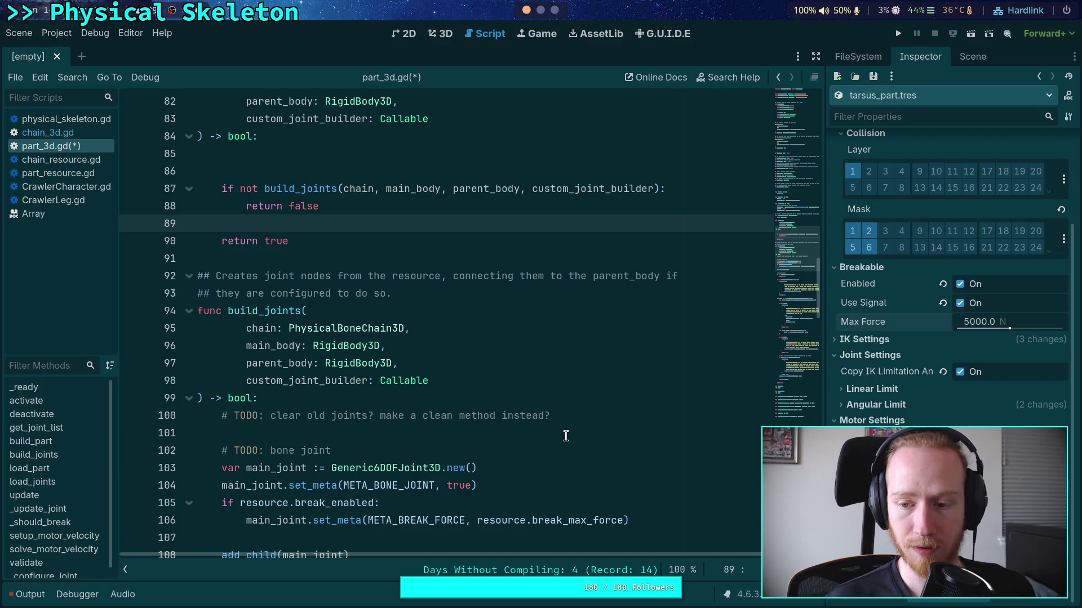
scroll(566, 435, up, 3)
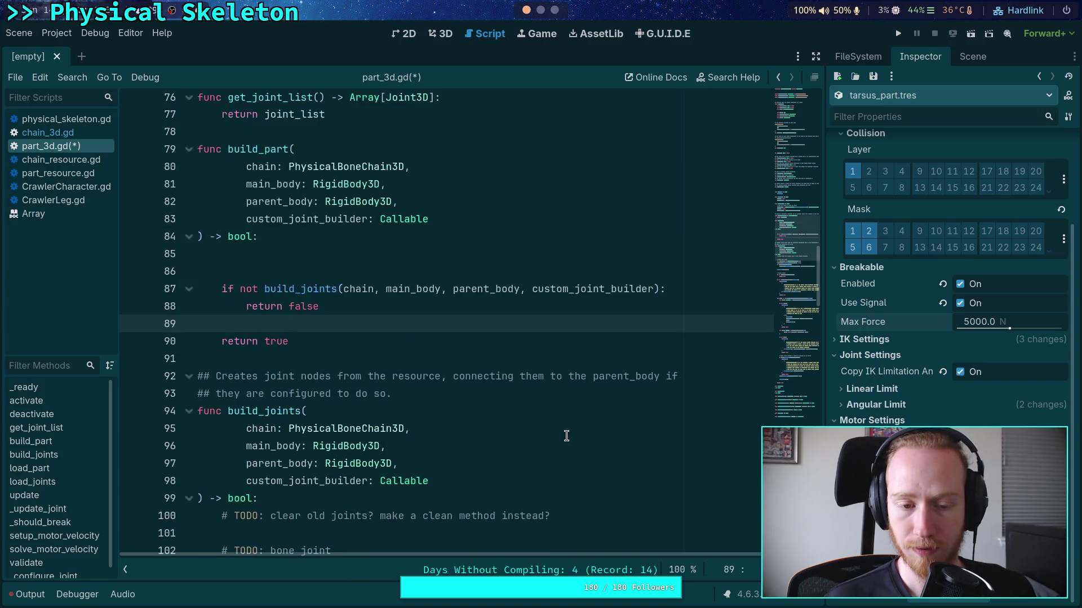
scroll(567, 435, down, 3)
click(871, 406)
click(871, 407)
scroll(449, 375, down, 3)
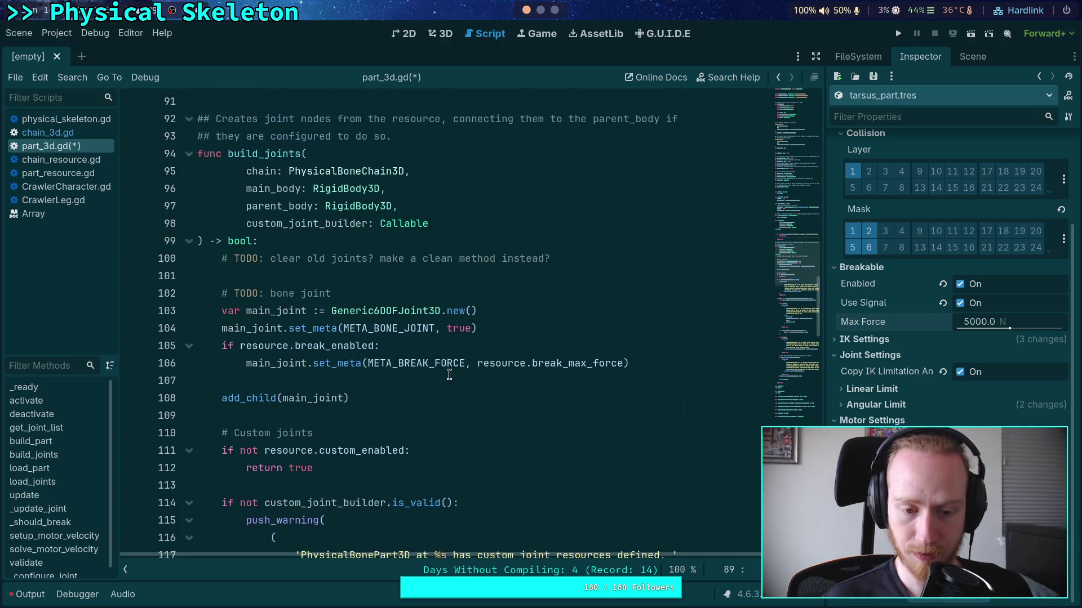
scroll(449, 374, down, 2)
scroll(462, 363, up, 2)
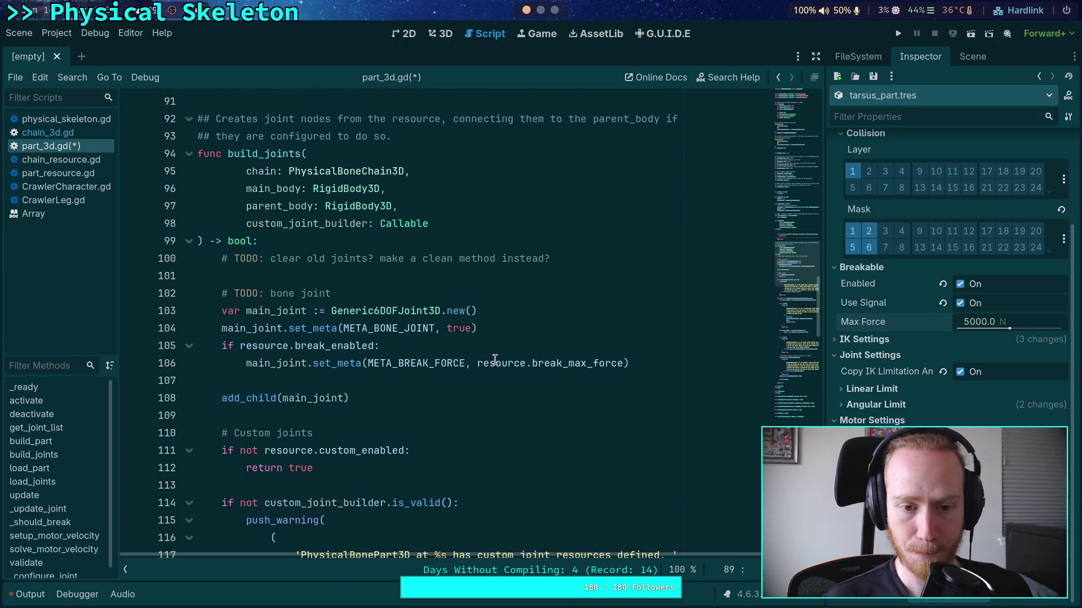
Step: Start a main_joint line after the break-force setup, just before add_child
click(695, 364)
key(Return)
key(Return)
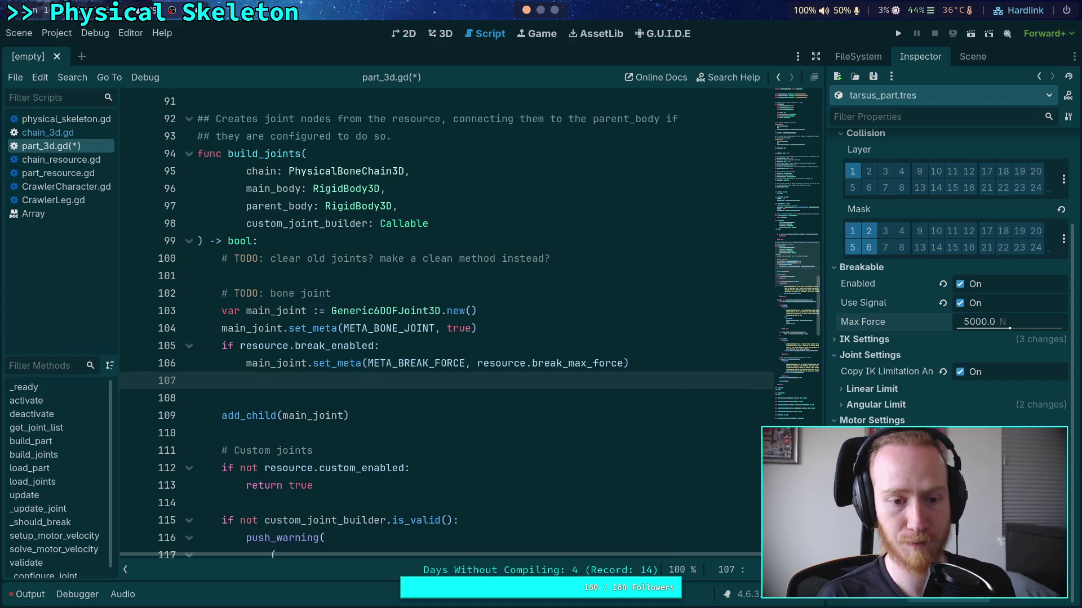
key(BackSpace)
text(main_joint)
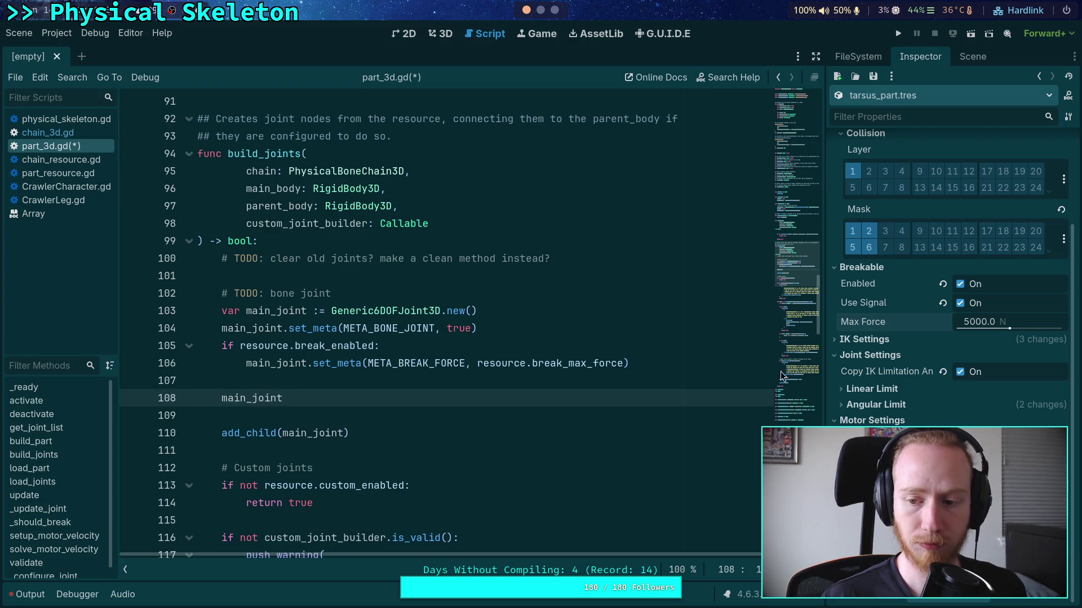
click(888, 403)
click(872, 389)
scroll(431, 343, down, 1)
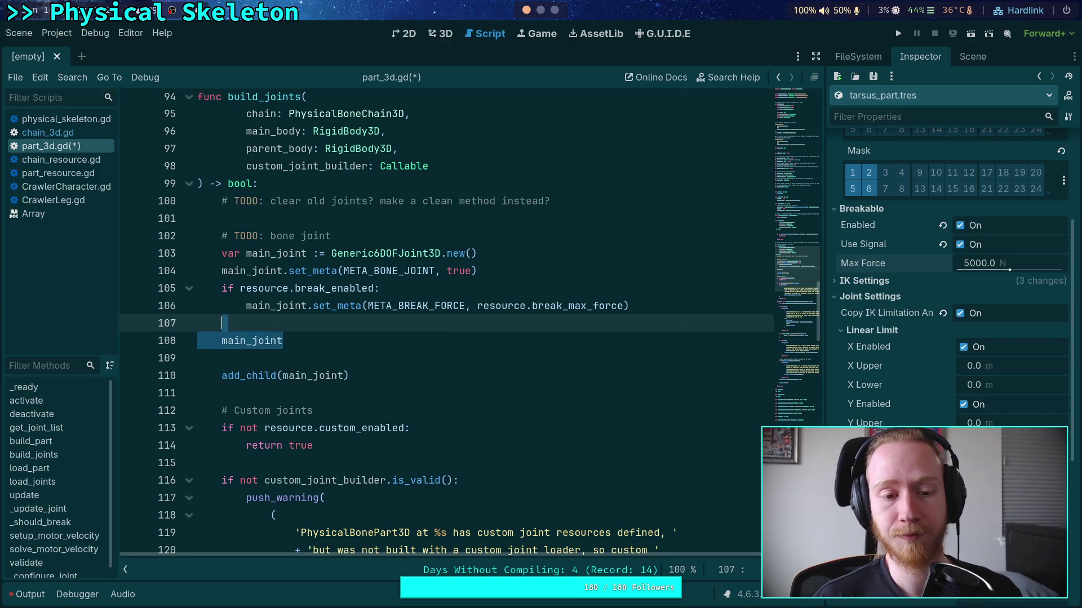
Step: Delete the leftover main_joint line and its blank line from build_joints
key(ctrl+BackSpace)
key(BackSpace)
key(BackSpace)
key(Delete)
scroll(379, 323, up, 1)
scroll(380, 324, up, 5)
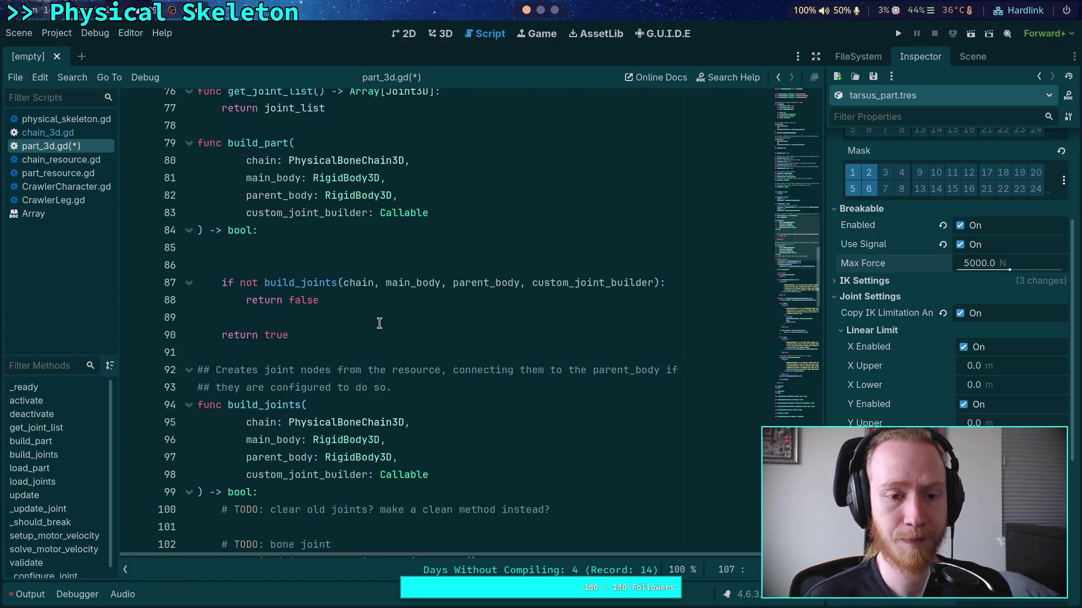
scroll(379, 323, down, 5)
Step: Fold the build_joints function and unfold load_joints to read through it
click(188, 234)
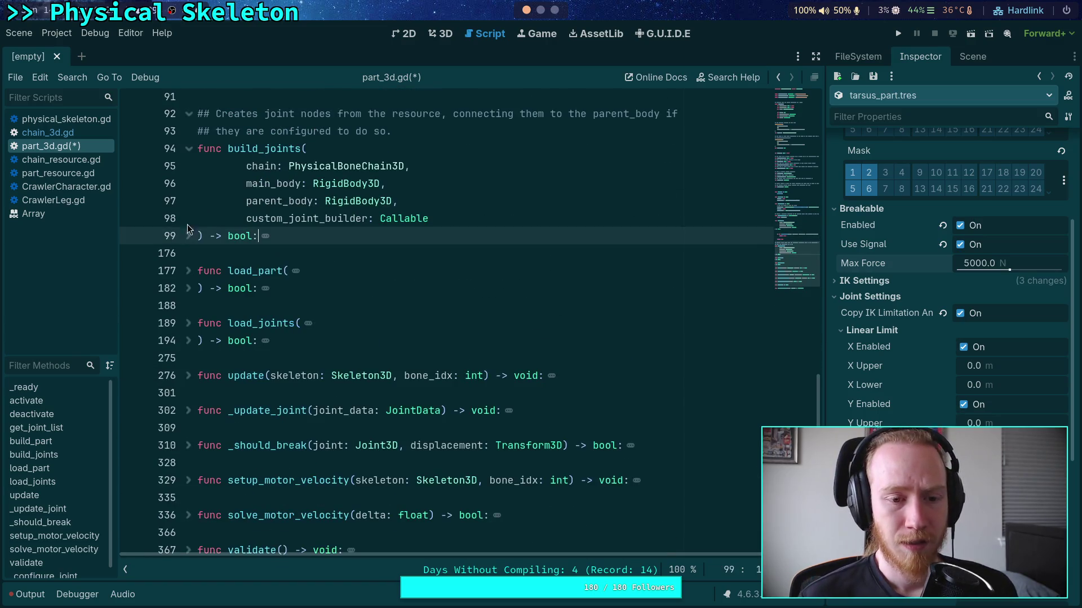
click(190, 150)
click(189, 273)
scroll(263, 277, down, 6)
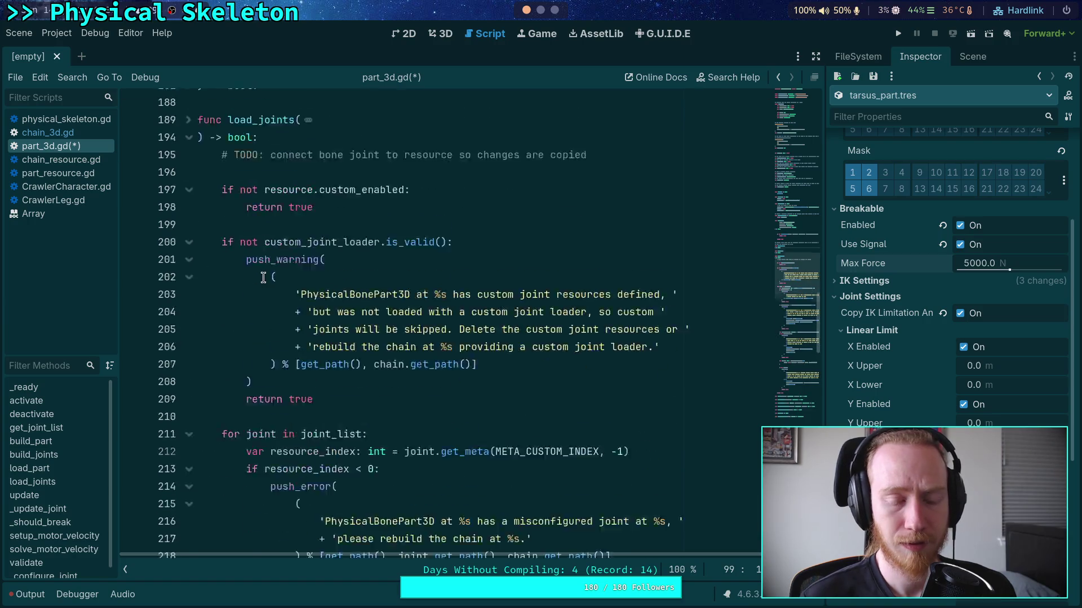
scroll(263, 278, down, 5)
scroll(265, 278, up, 5)
scroll(267, 279, down, 5)
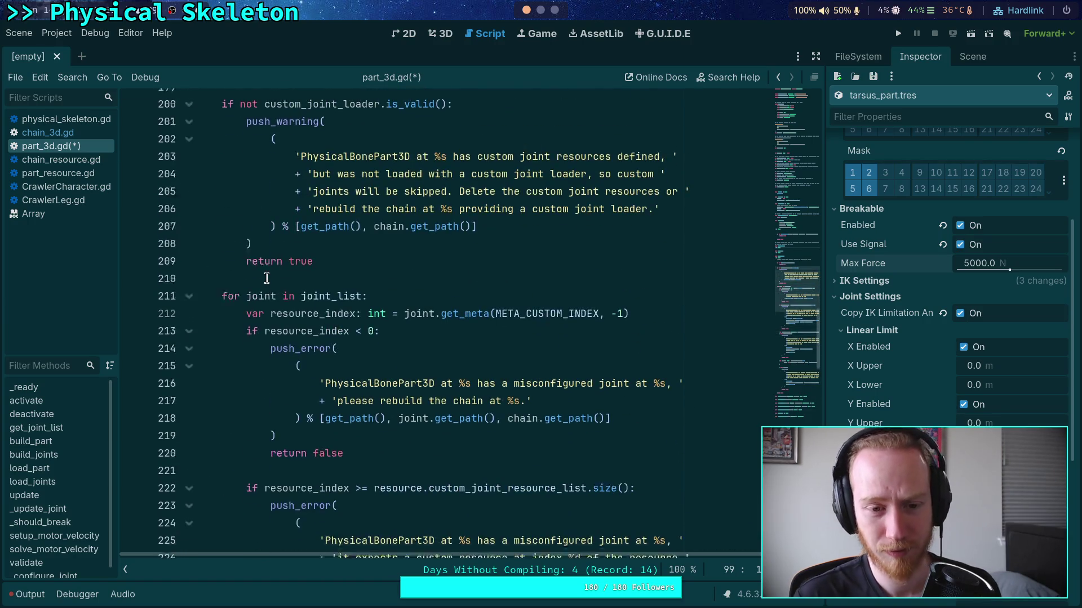
scroll(267, 279, down, 15)
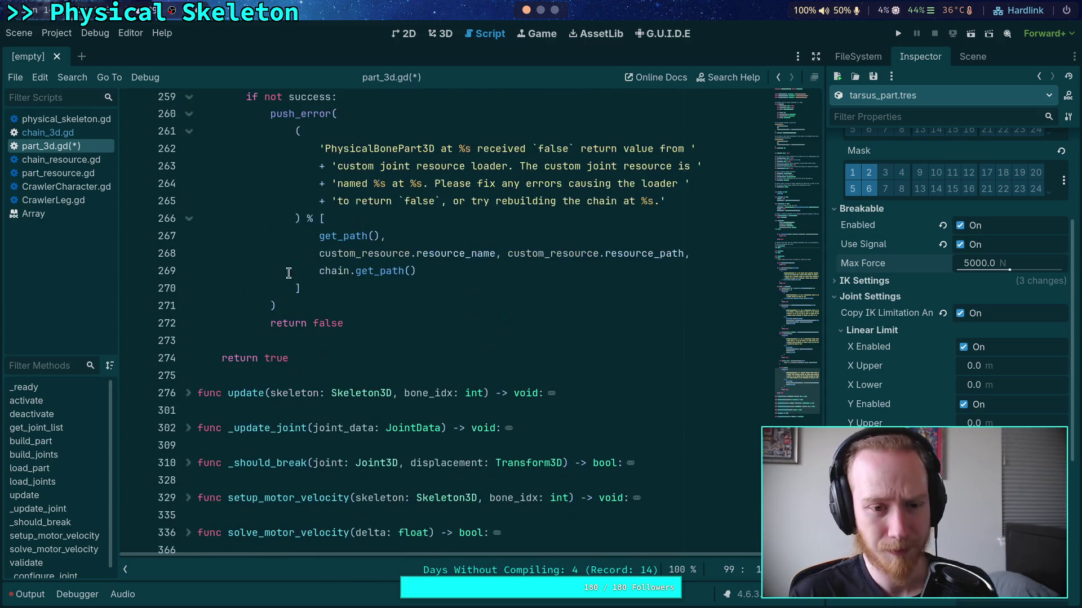
scroll(411, 346, down, 3)
scroll(412, 345, up, 15)
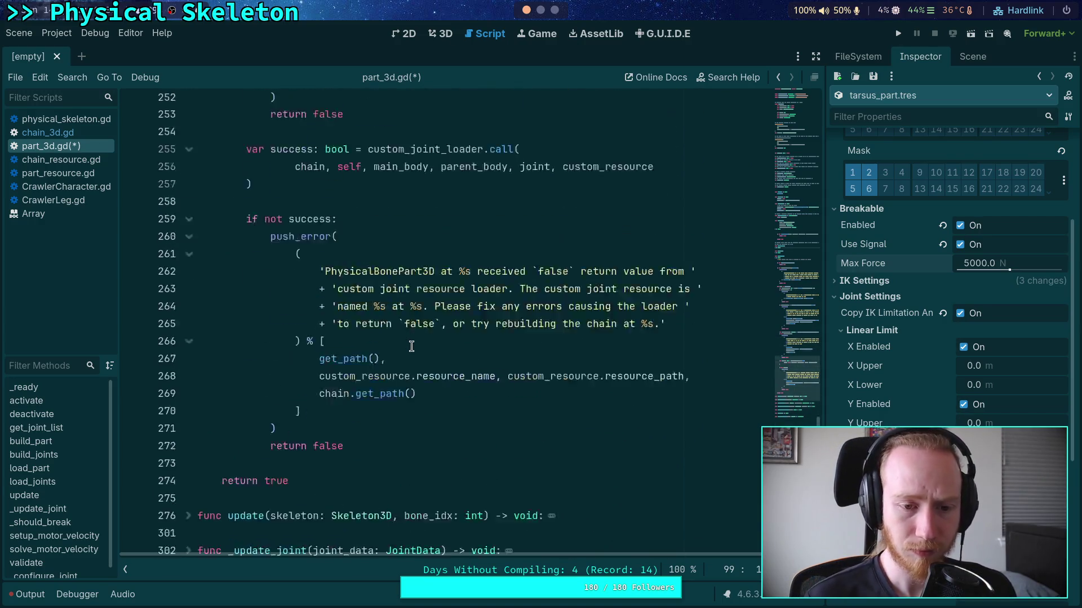
scroll(411, 344, up, 9)
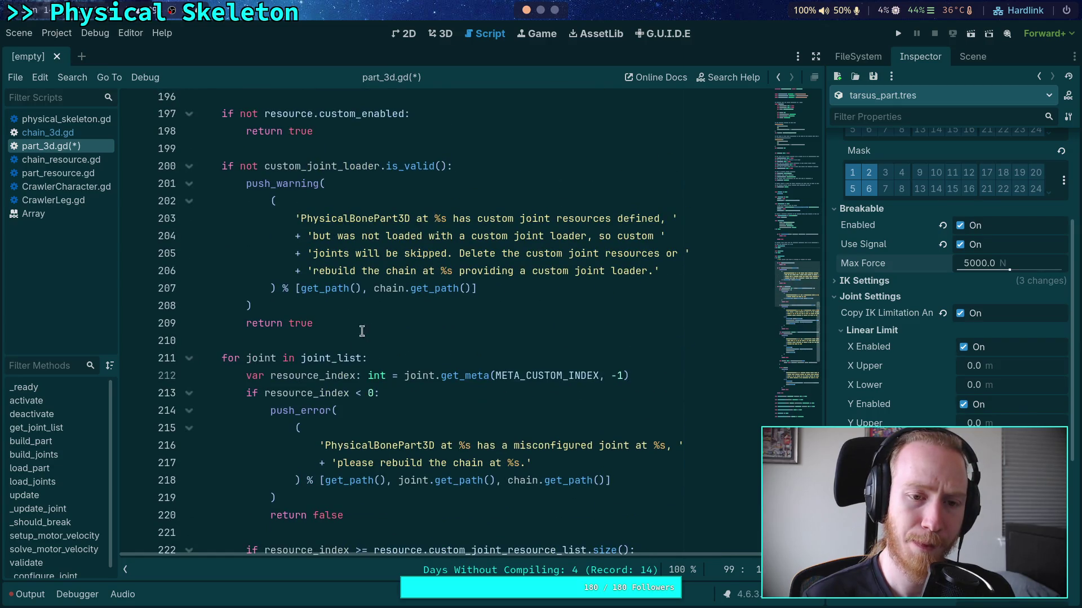
scroll(366, 331, up, 3)
scroll(372, 331, down, 20)
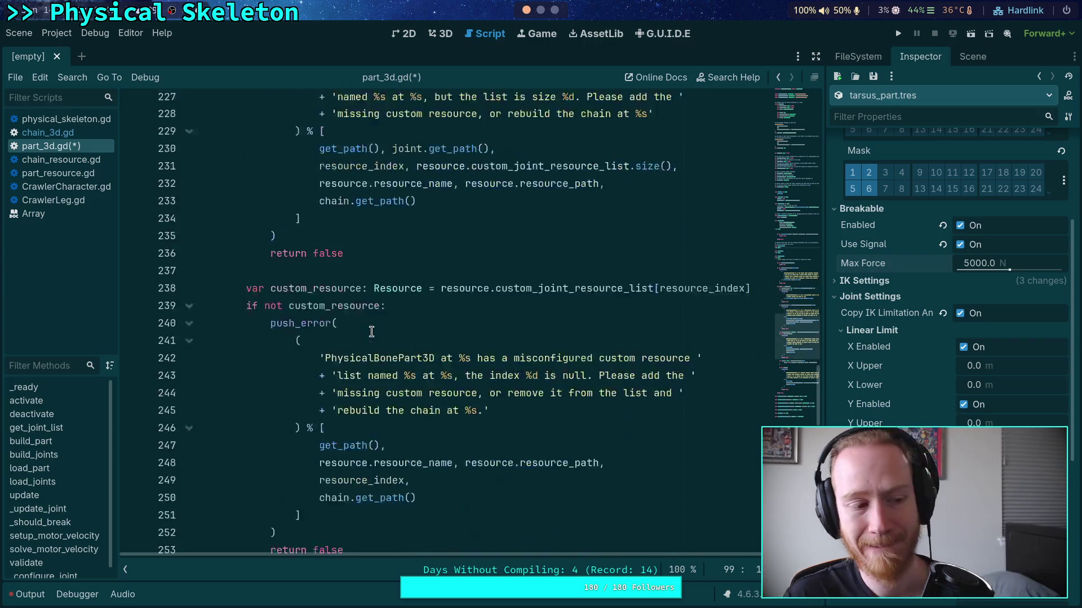
Step: Unfold the validate function and review its code
click(188, 410)
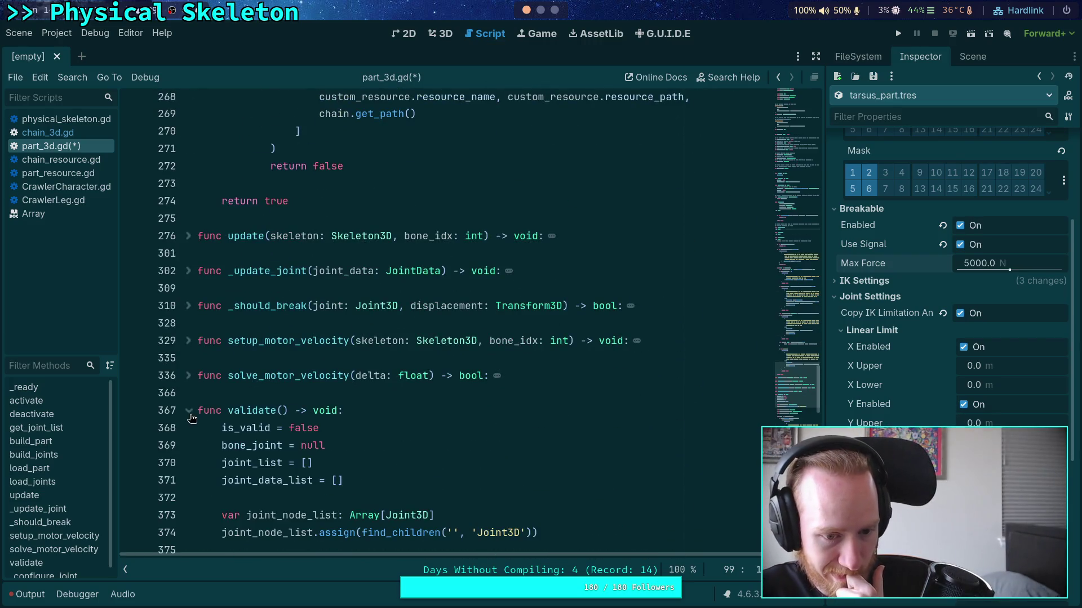
scroll(236, 400, down, 4)
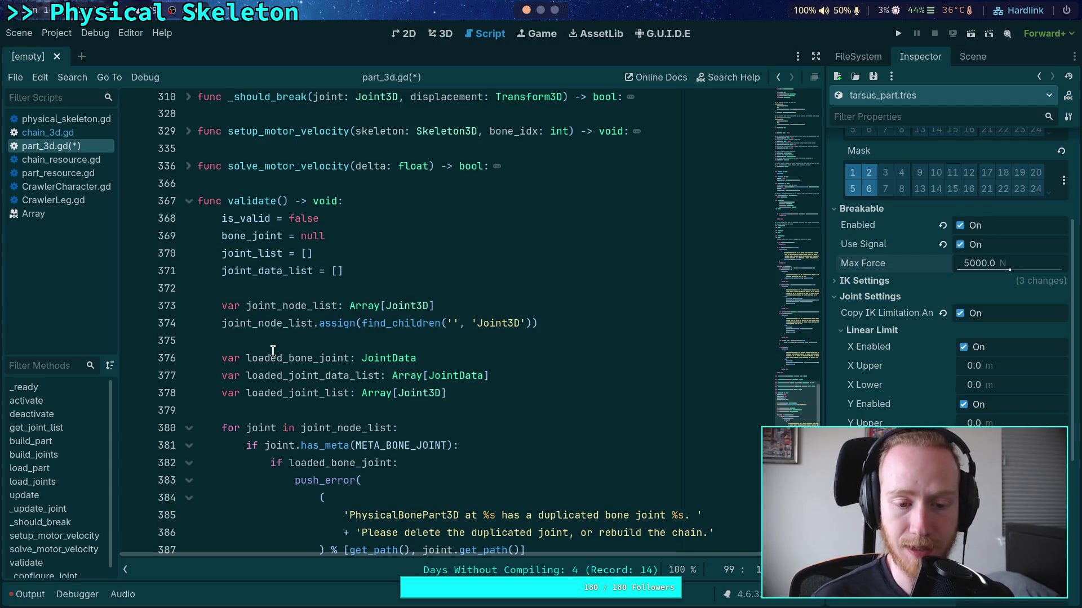
scroll(273, 350, up, 9)
scroll(288, 317, up, 3)
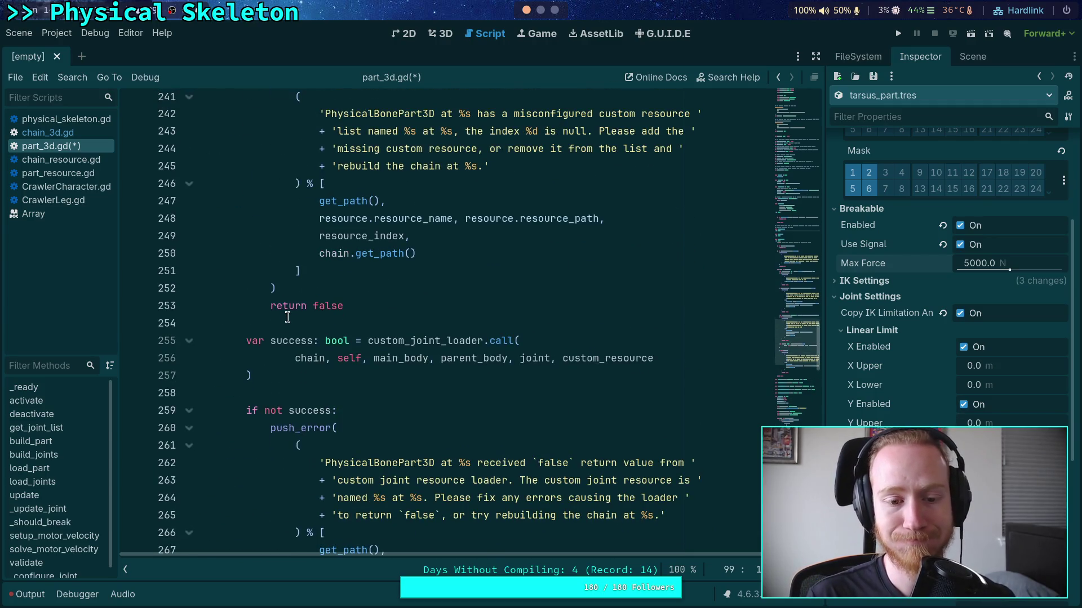
scroll(287, 317, up, 6)
scroll(287, 318, up, 3)
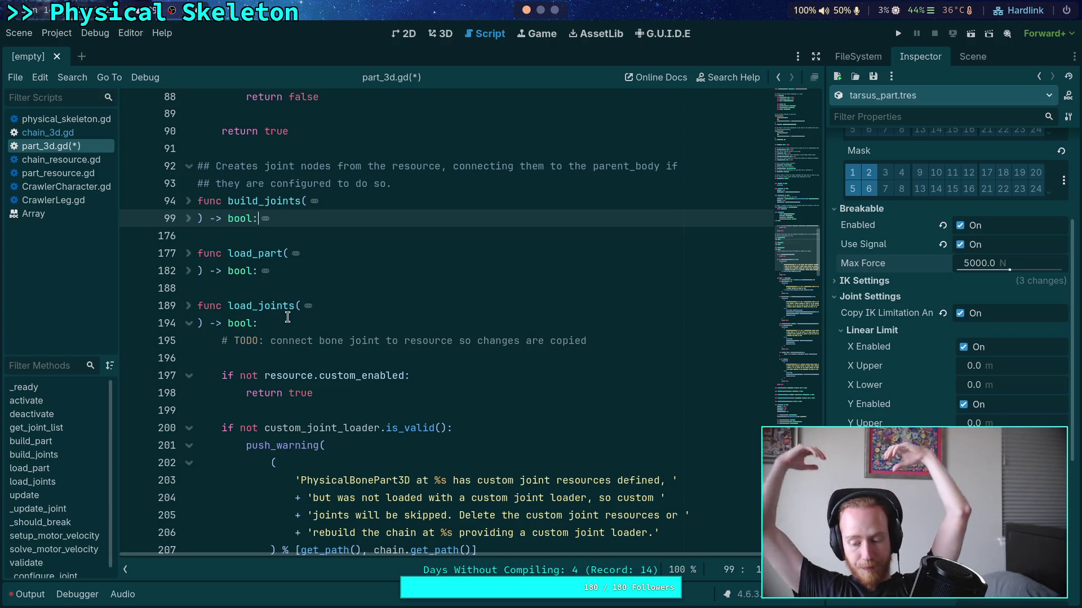
scroll(287, 317, up, 15)
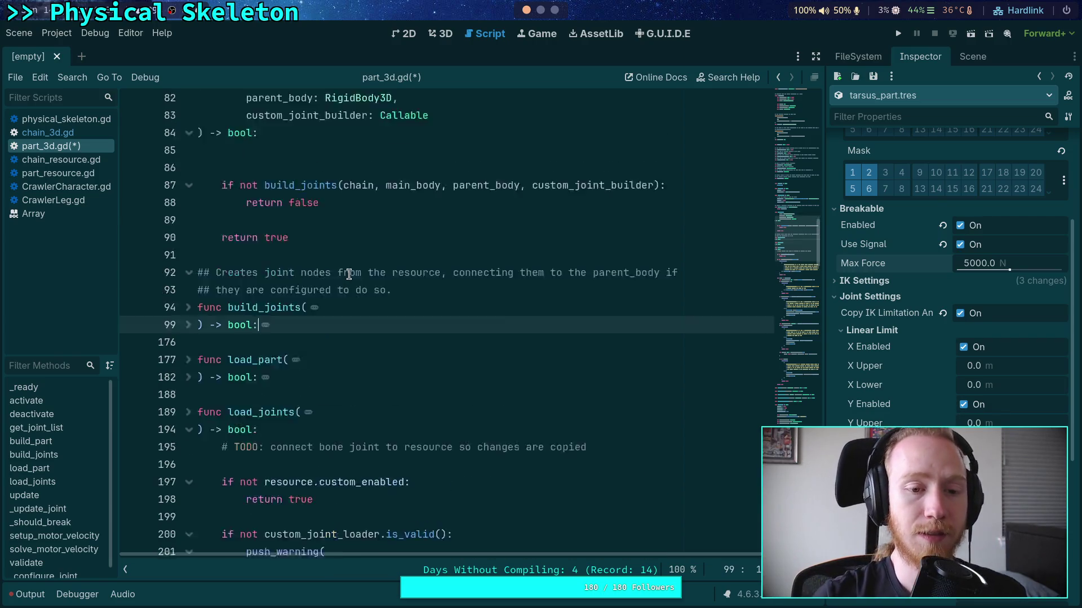
Step: Replace the validate call inside _ready with reload_part
scroll(318, 319, down, 3)
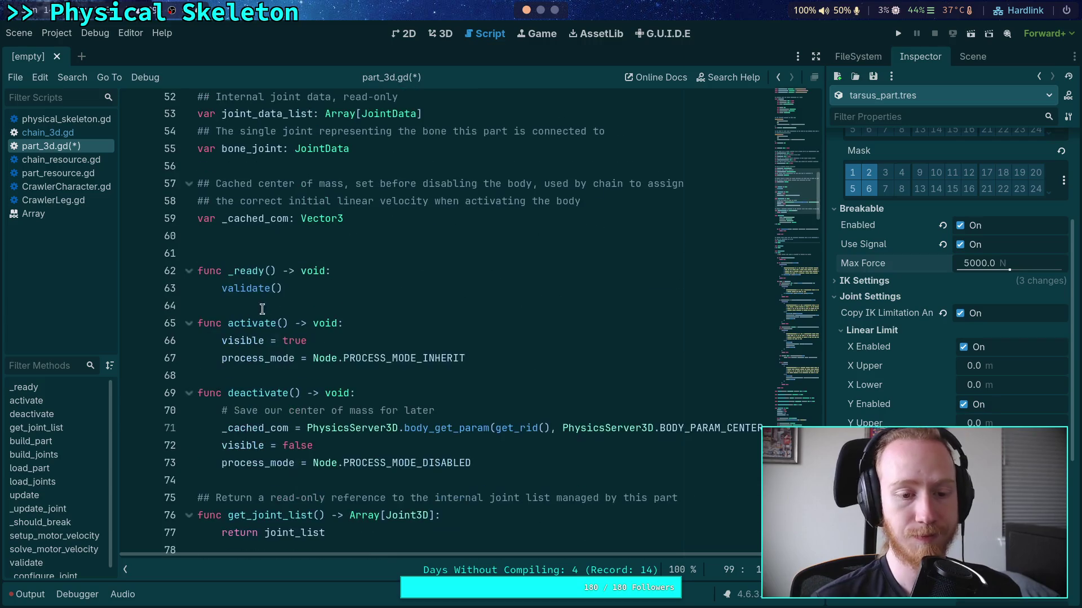
double_click(255, 289)
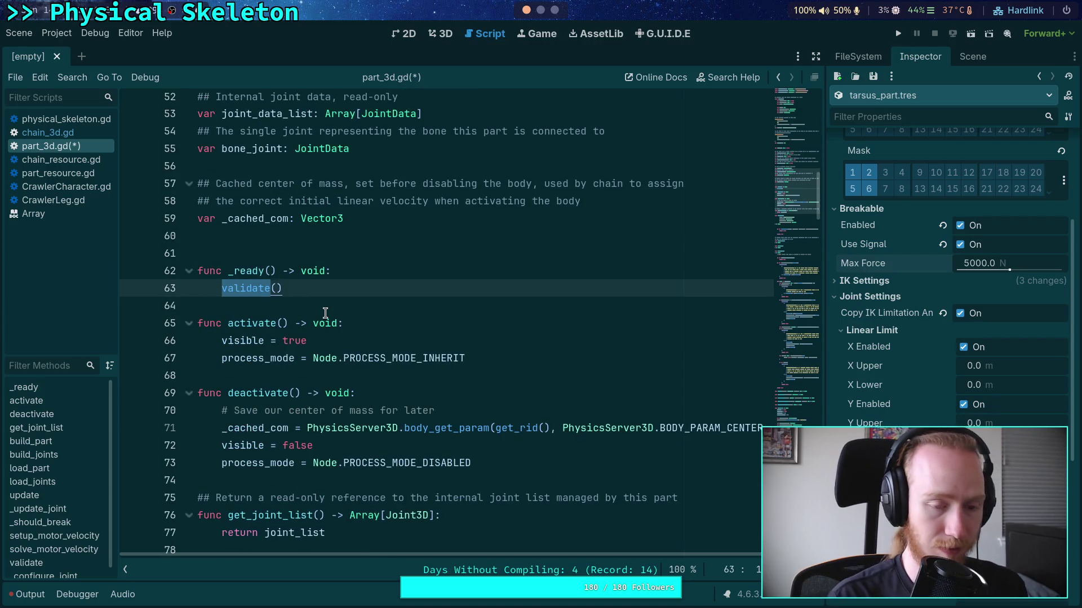
text(re)
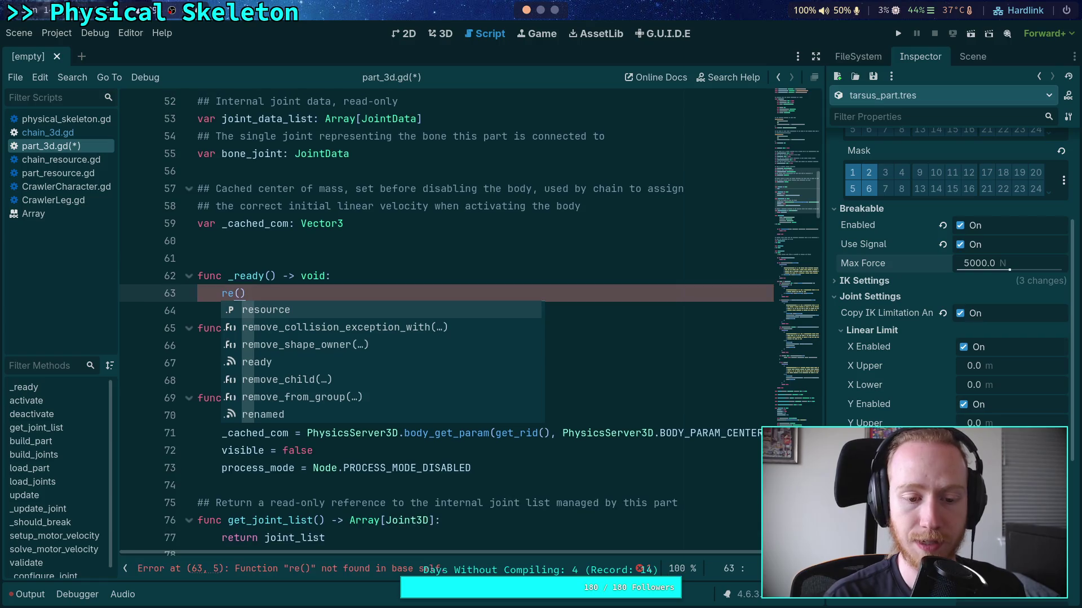
text(load)
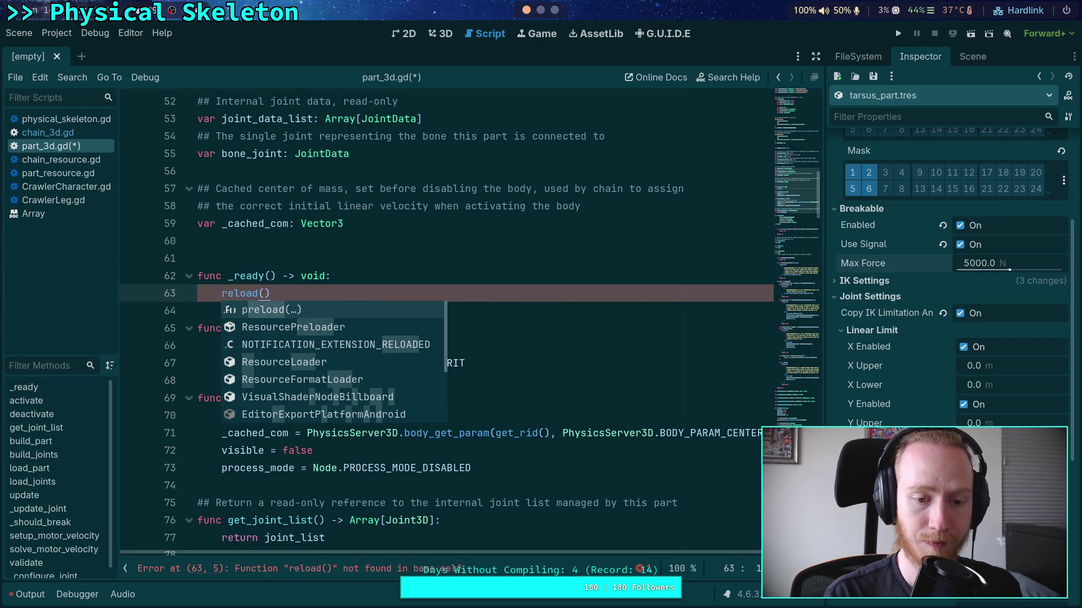
text(_part)
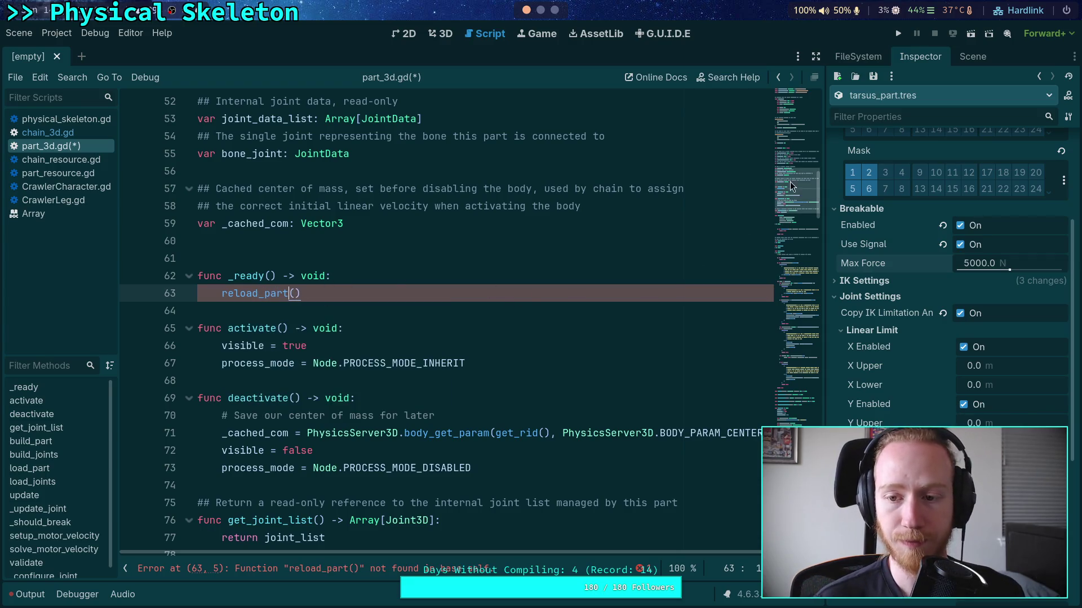
drag(789, 181, 790, 417)
scroll(273, 413, up, 20)
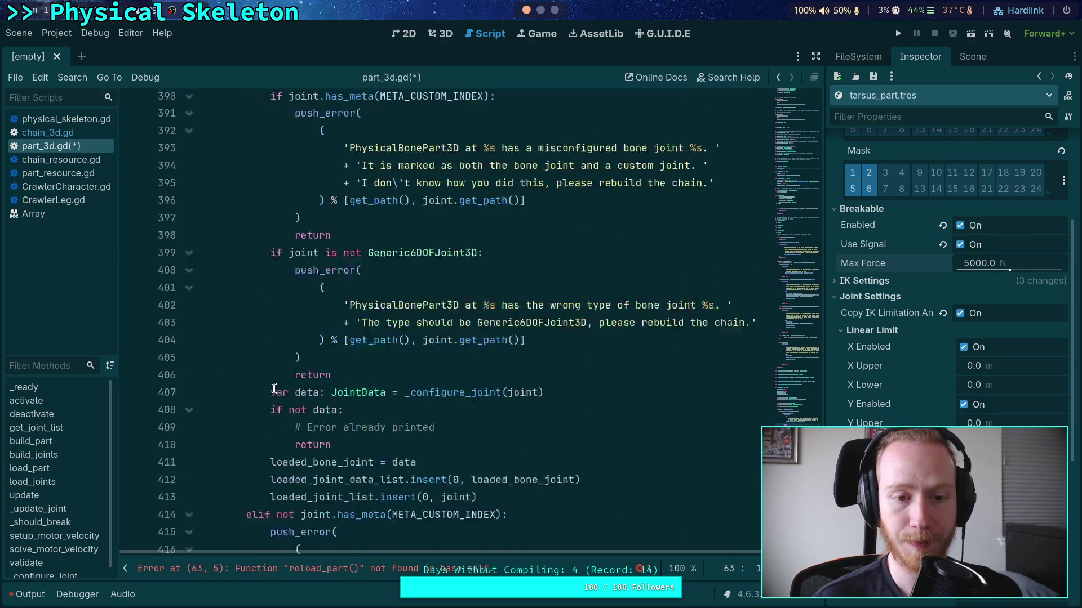
double_click(246, 371)
Step: Rename the validate function definition to reload_part and save part_3d.gd
double_click(246, 351)
text(reload)
text(_part)
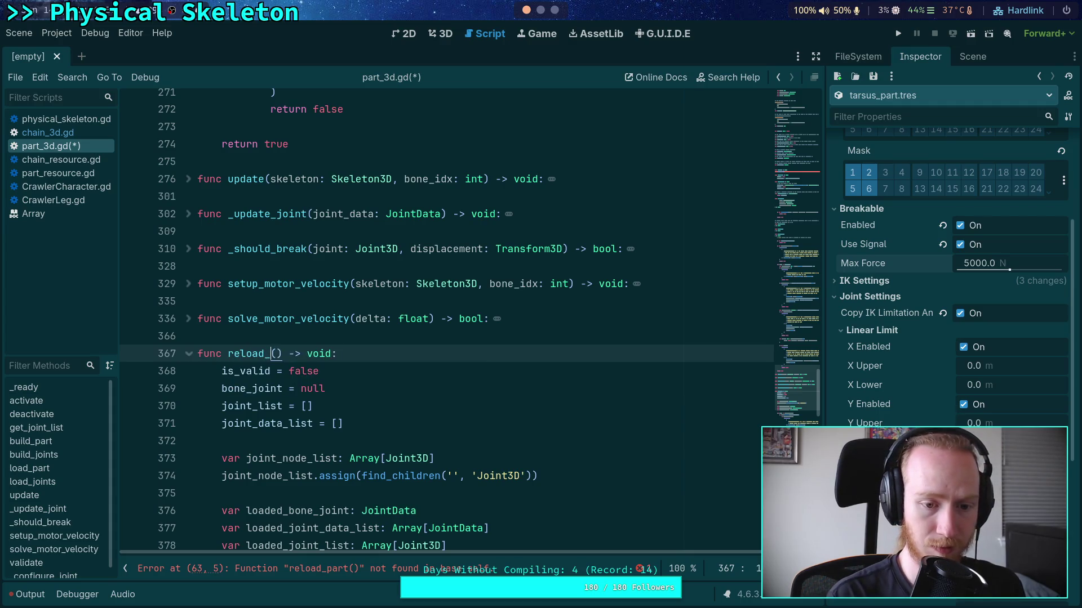
key(ctrl+s)
Step: Switch the script editor to chain_3d.gd
scroll(381, 318, down, 4)
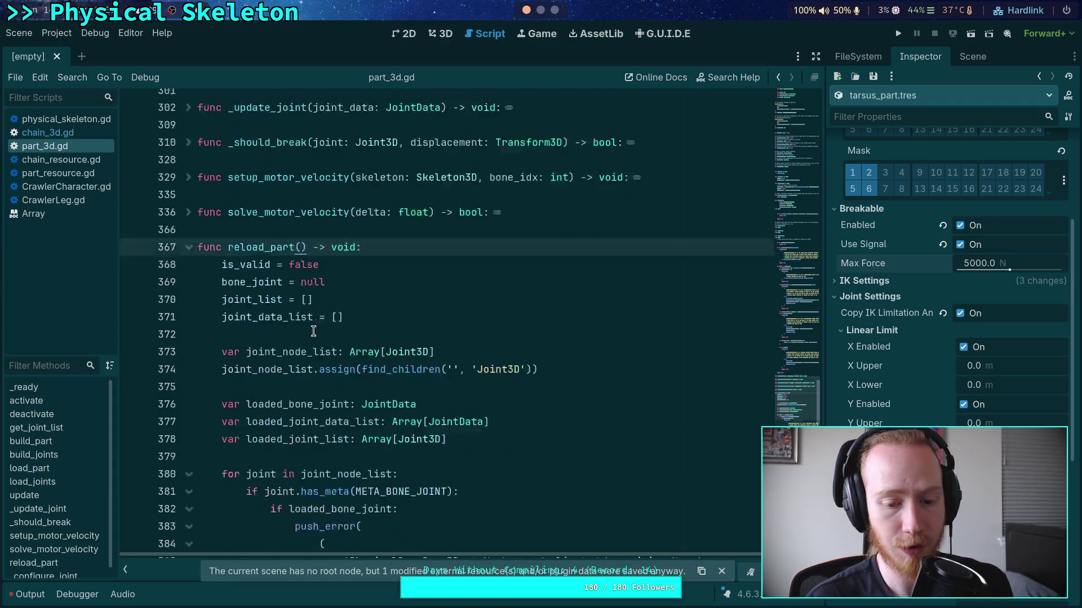
scroll(426, 274, down, 15)
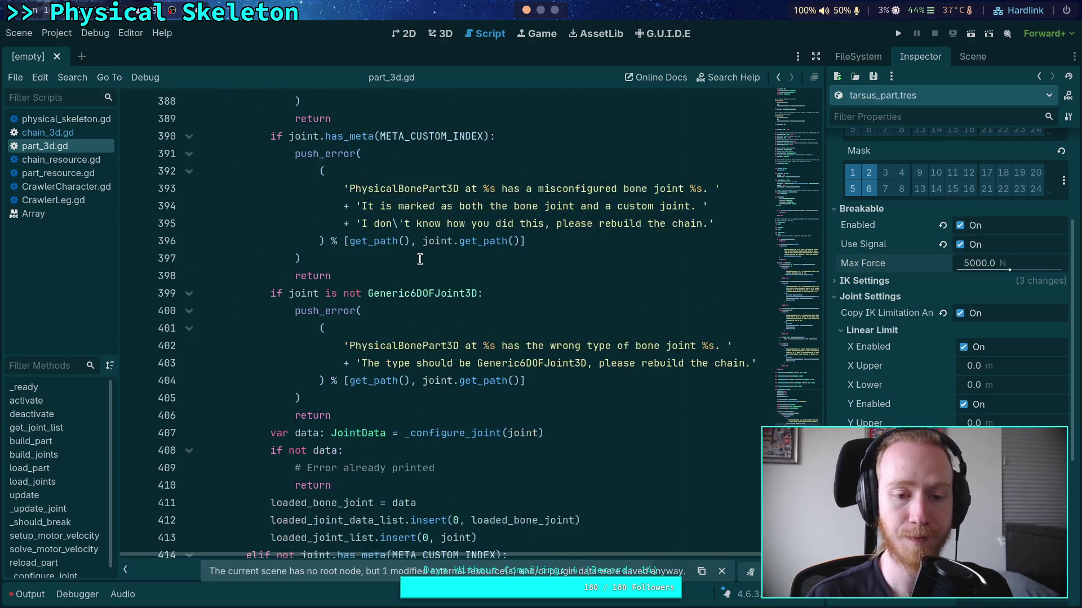
scroll(420, 259, down, 3)
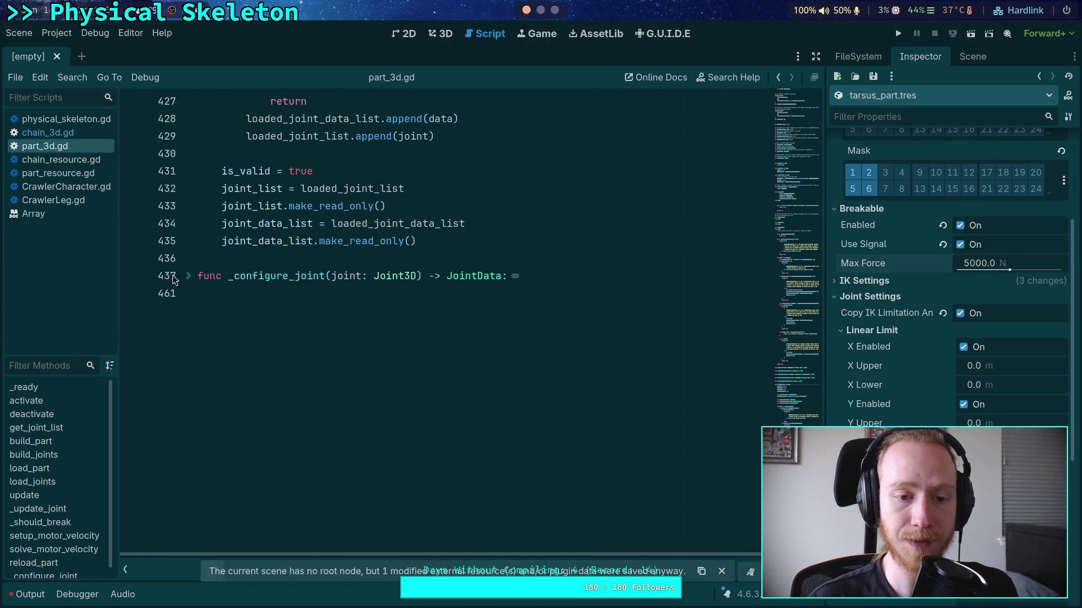
scroll(313, 253, up, 4)
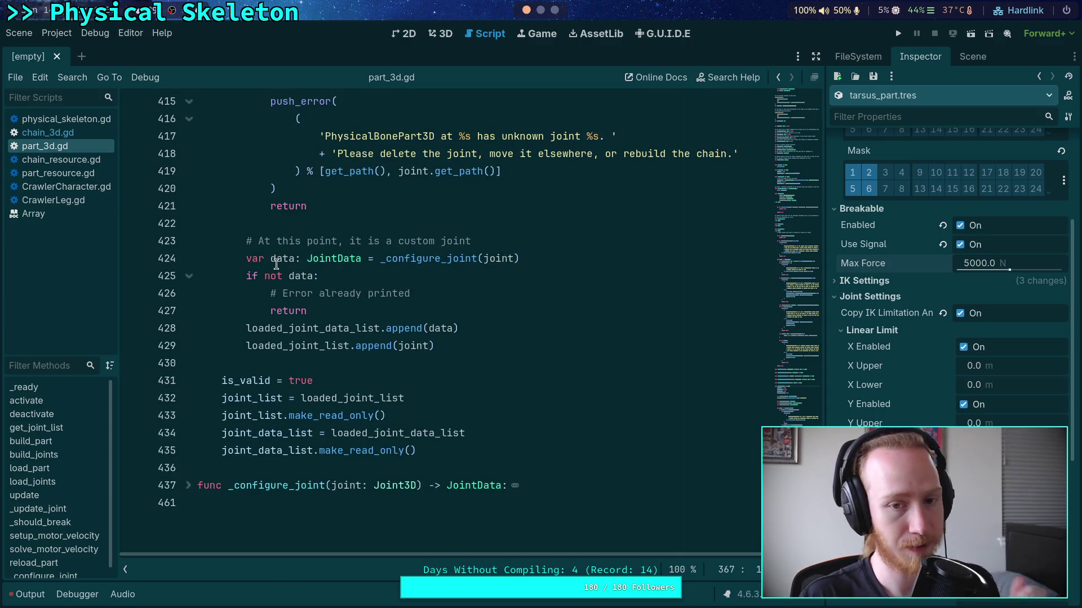
click(87, 135)
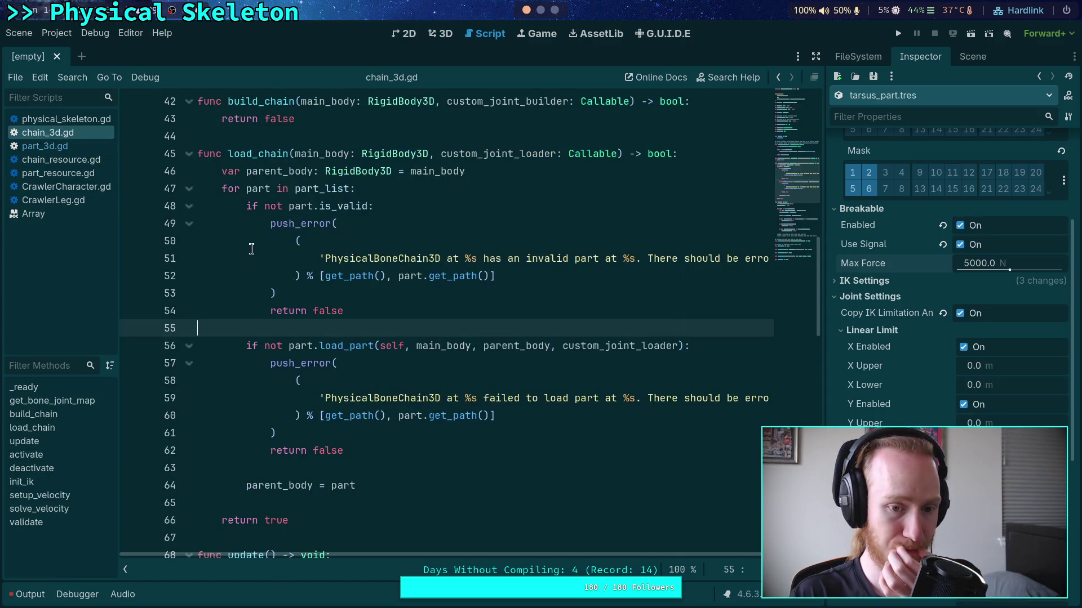
Step: Change the validate call in the chain's _ready to reload_chain and save
scroll(322, 252, up, 6)
double_click(239, 258)
text(re)
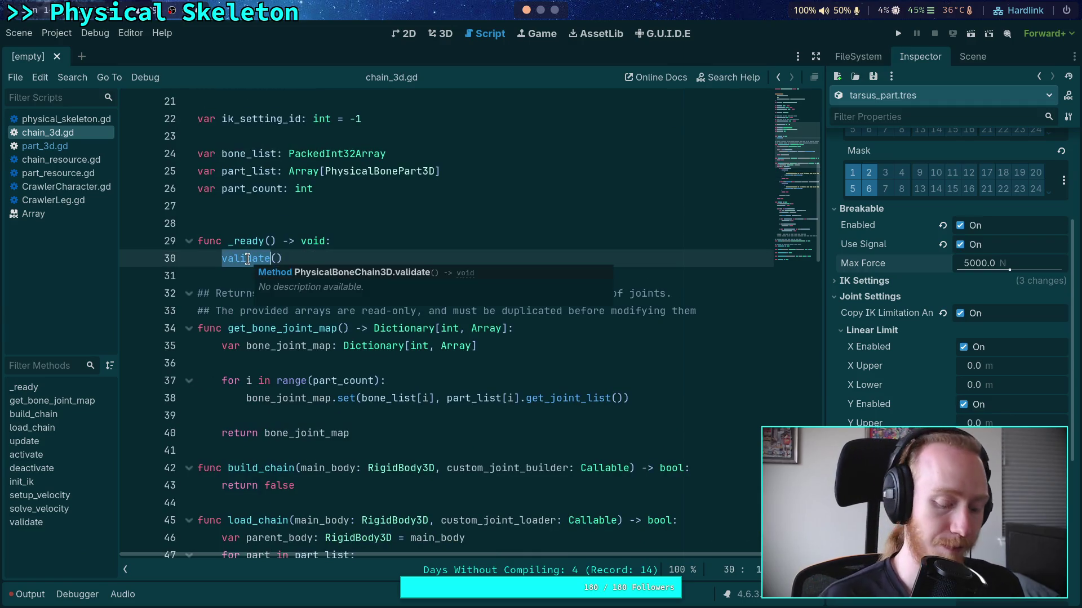
text(load_chain)
key(ctrl+s)
Step: Rename the validate function definition to reload_chain and save chain_3d.gd
scroll(327, 303, down, 15)
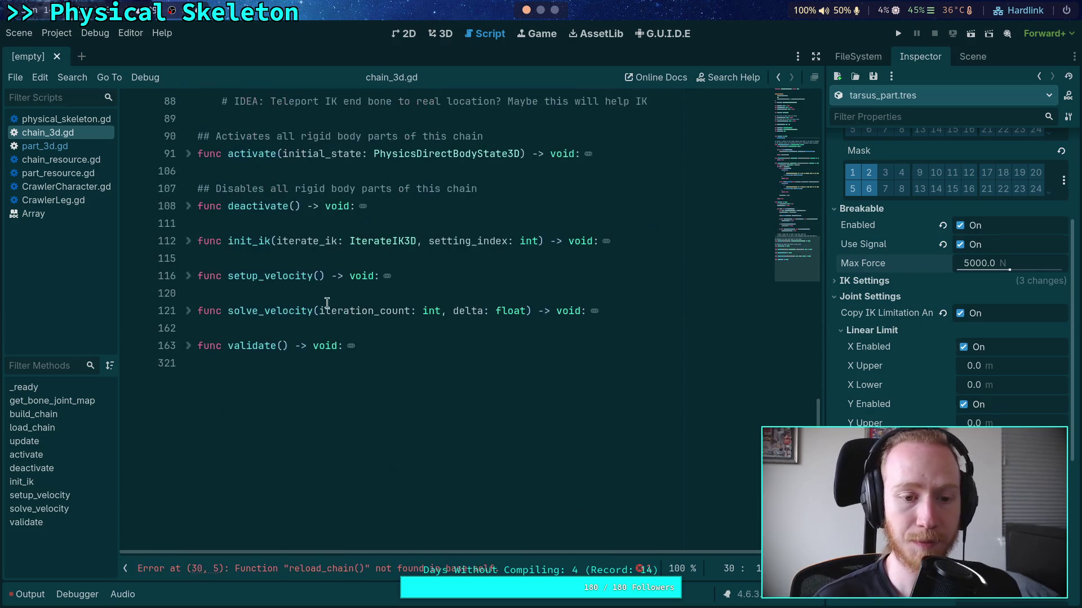
click(189, 345)
scroll(287, 225, down, 4)
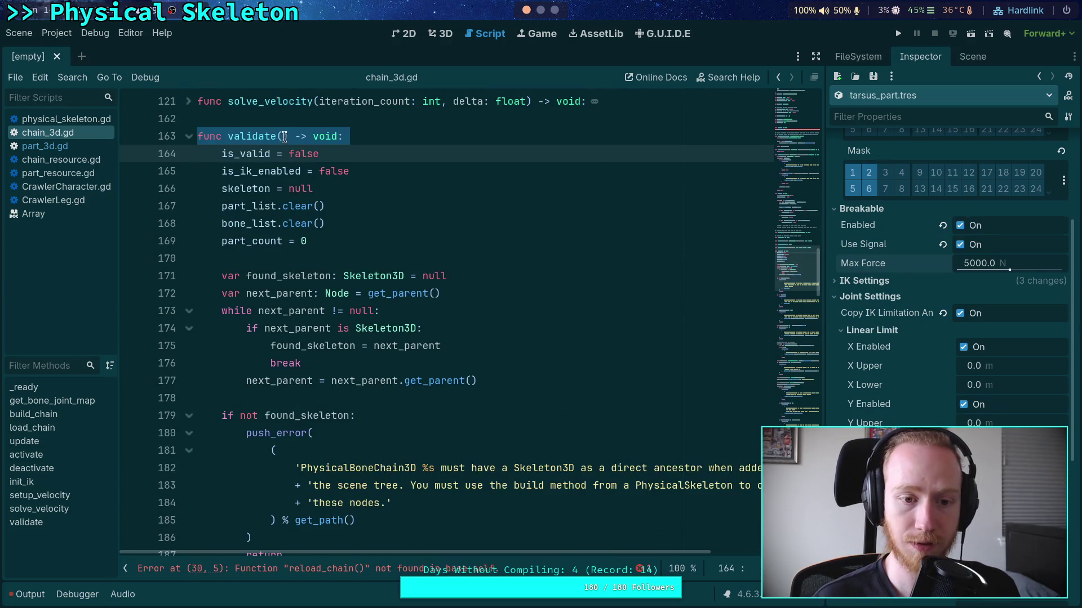
double_click(253, 136)
text(ro)
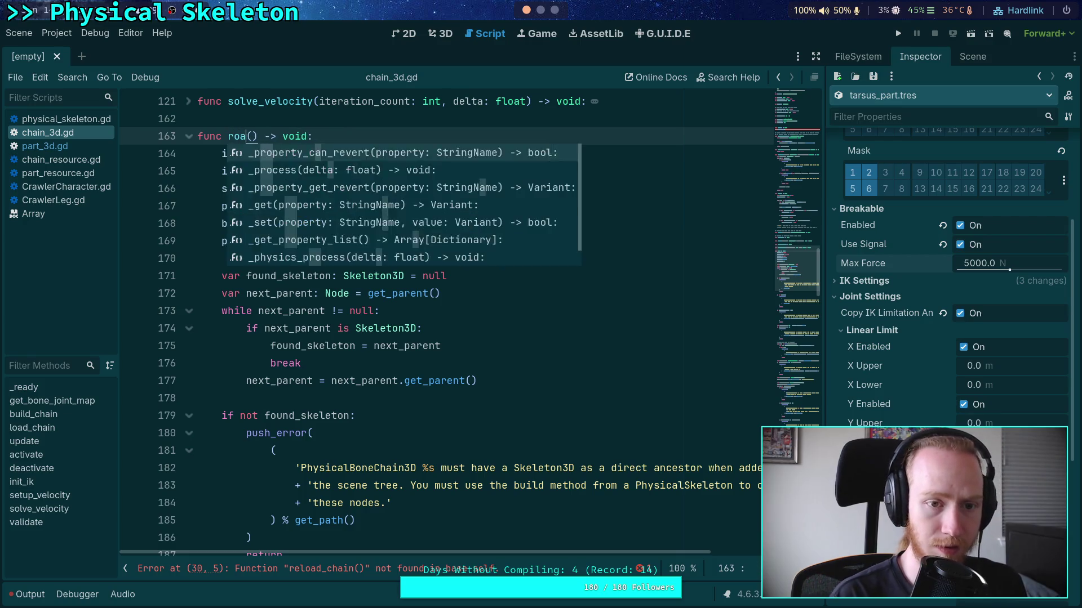
text(eload_chai)
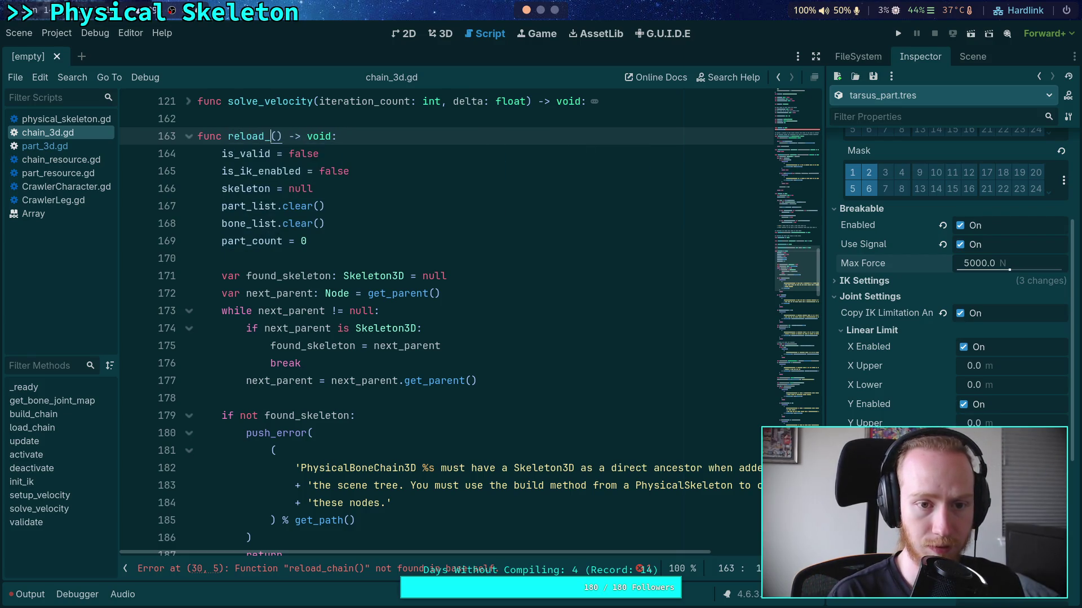
text(n)
key(ctrl+s)
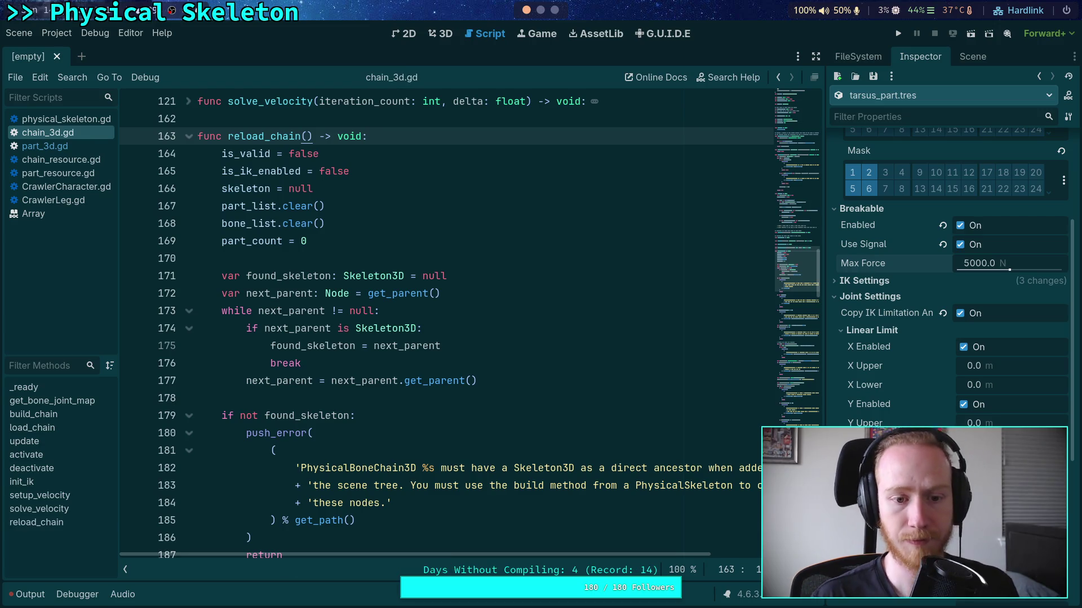
scroll(372, 252, down, 10)
scroll(371, 252, down, 9)
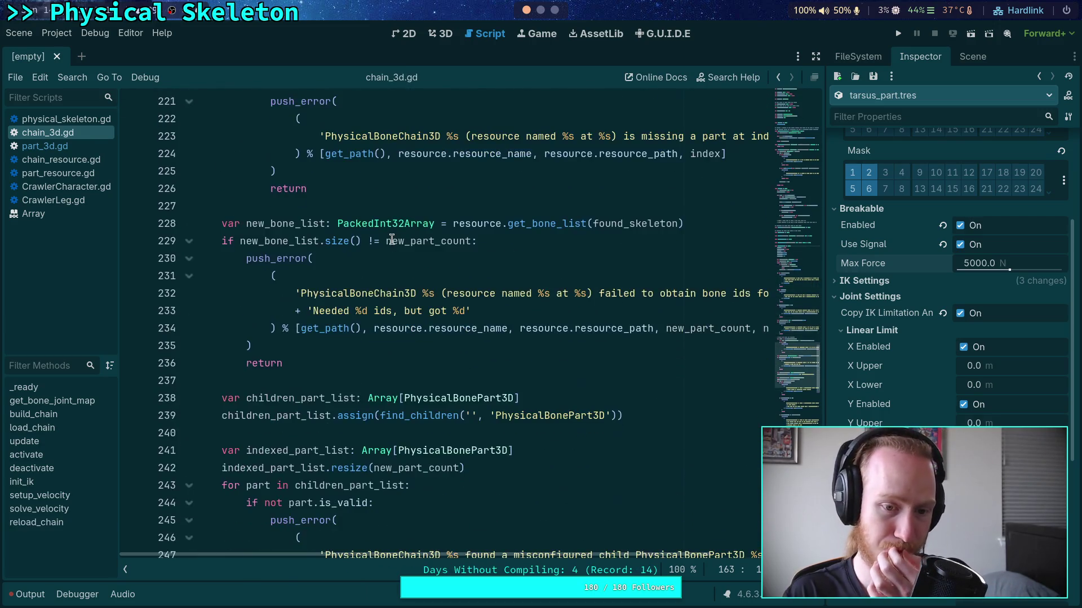
scroll(392, 239, down, 5)
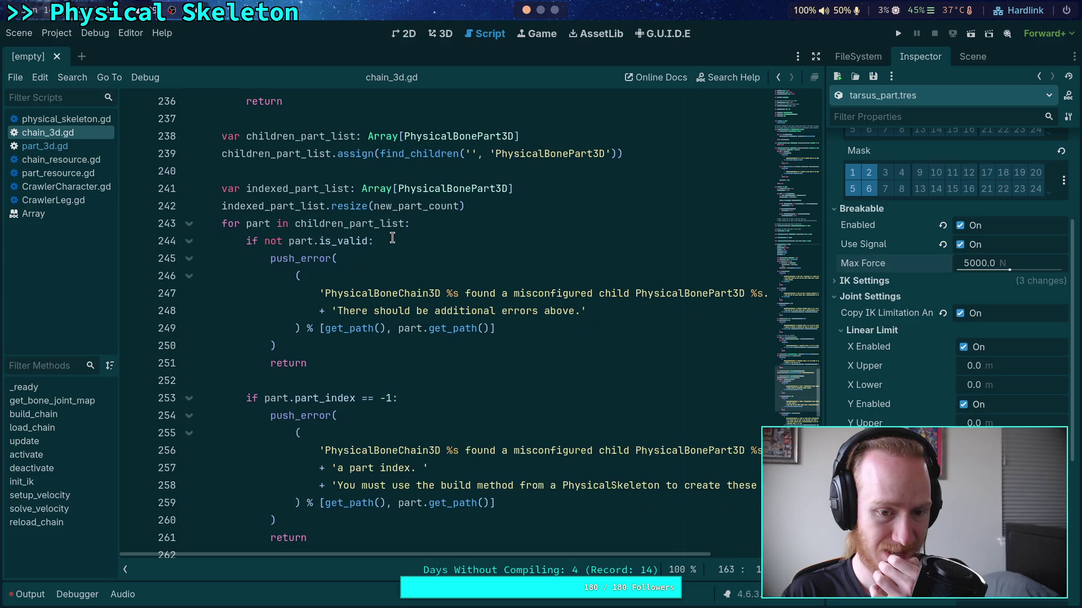
scroll(392, 238, down, 8)
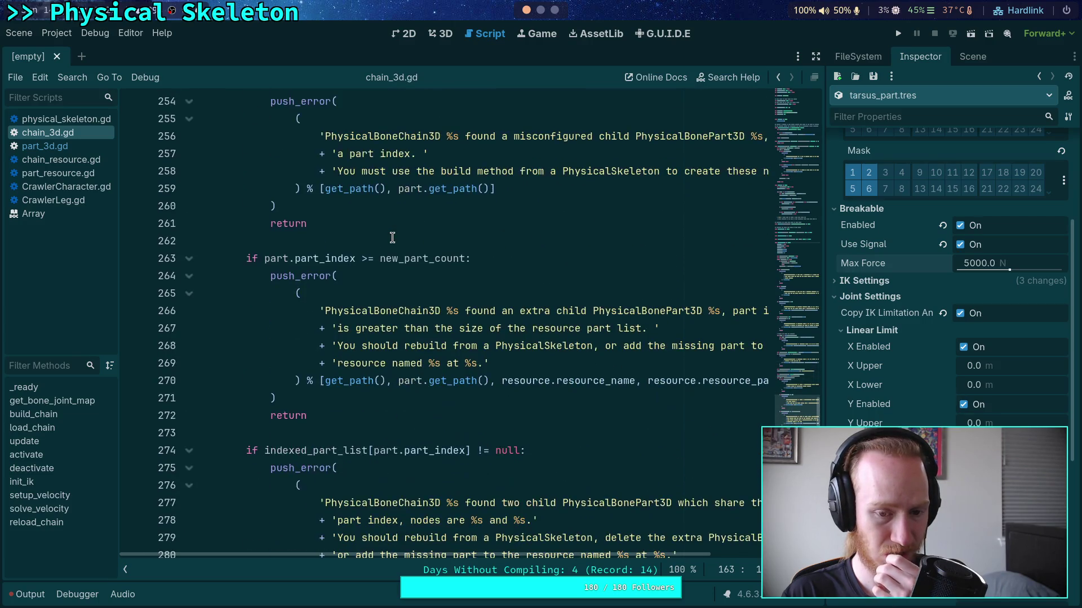
scroll(392, 238, down, 6)
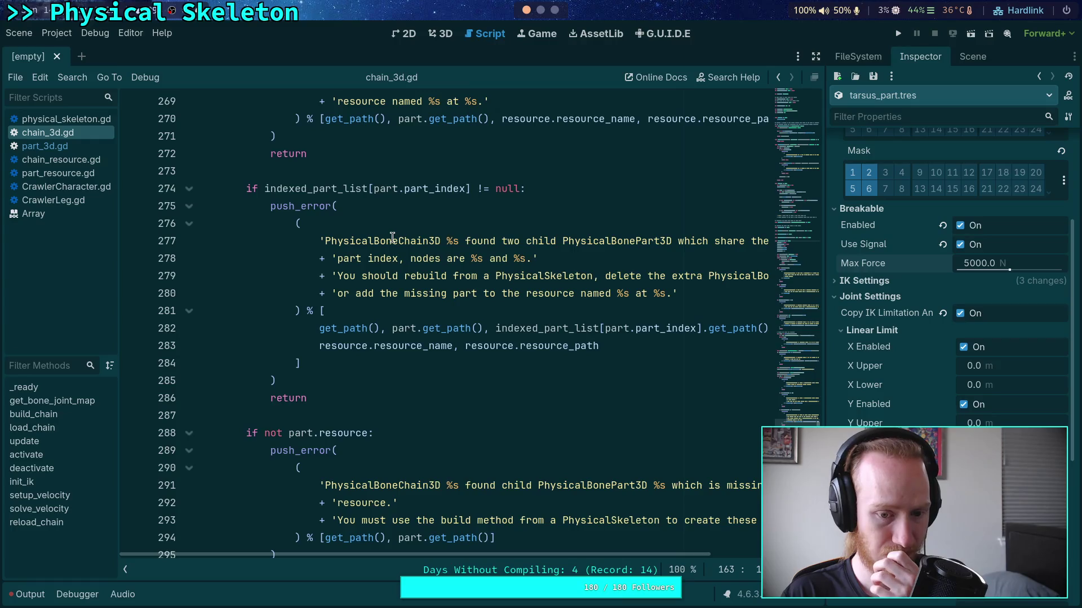
scroll(392, 238, down, 4)
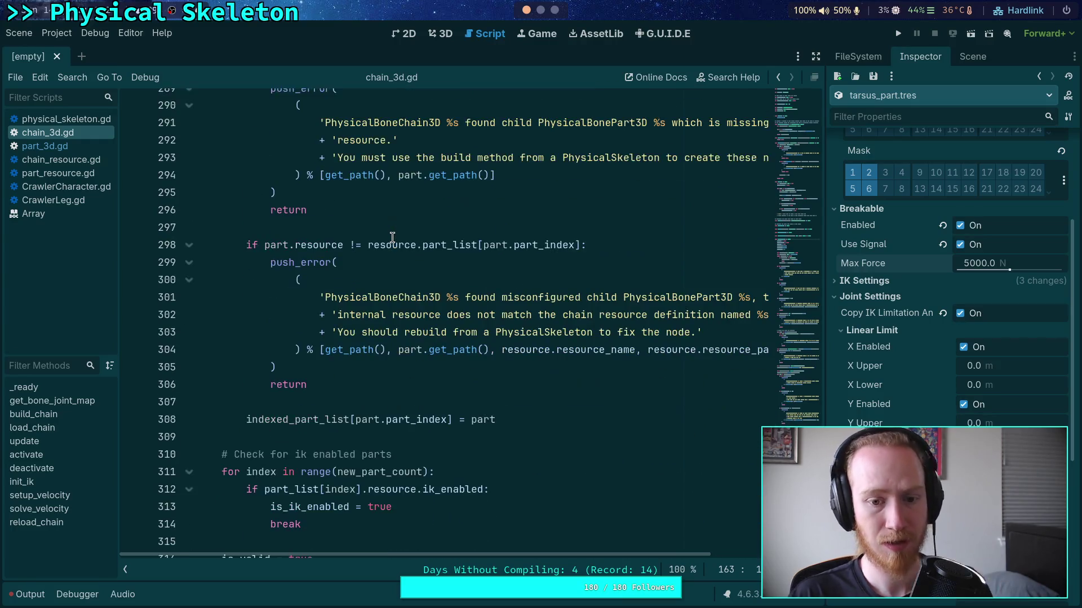
scroll(500, 309, up, 16)
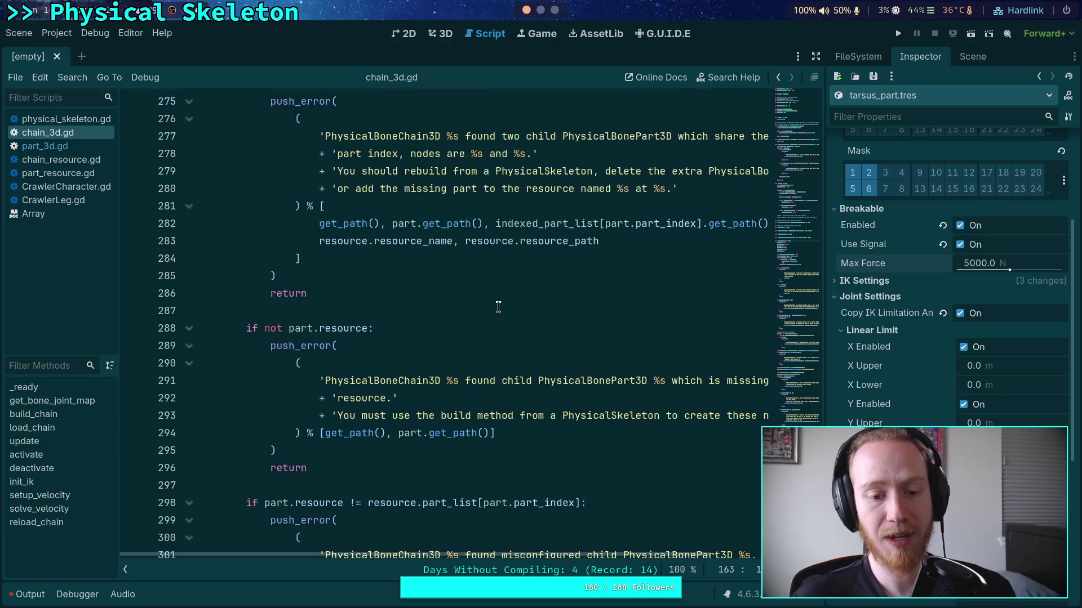
scroll(501, 299, up, 6)
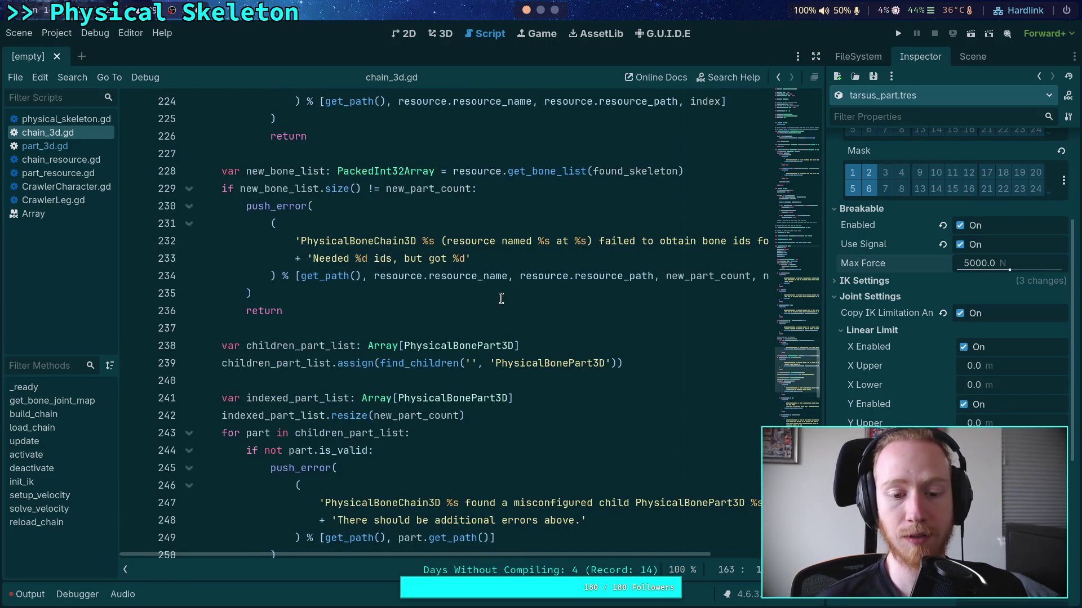
scroll(501, 299, down, 3)
double_click(344, 293)
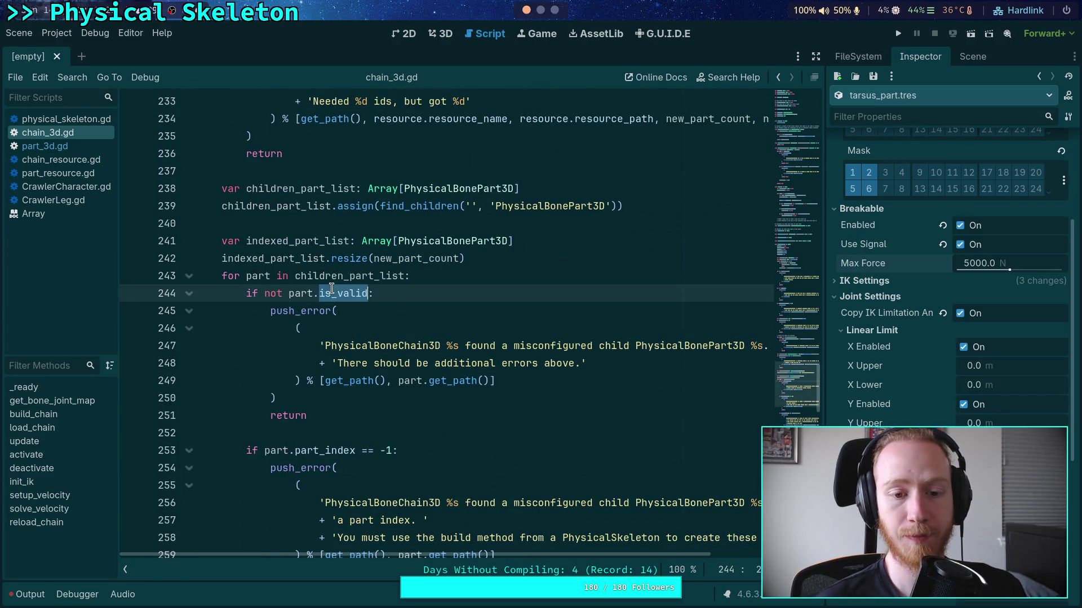
double_click(358, 275)
click(289, 293)
scroll(288, 292, up, 10)
scroll(288, 293, up, 15)
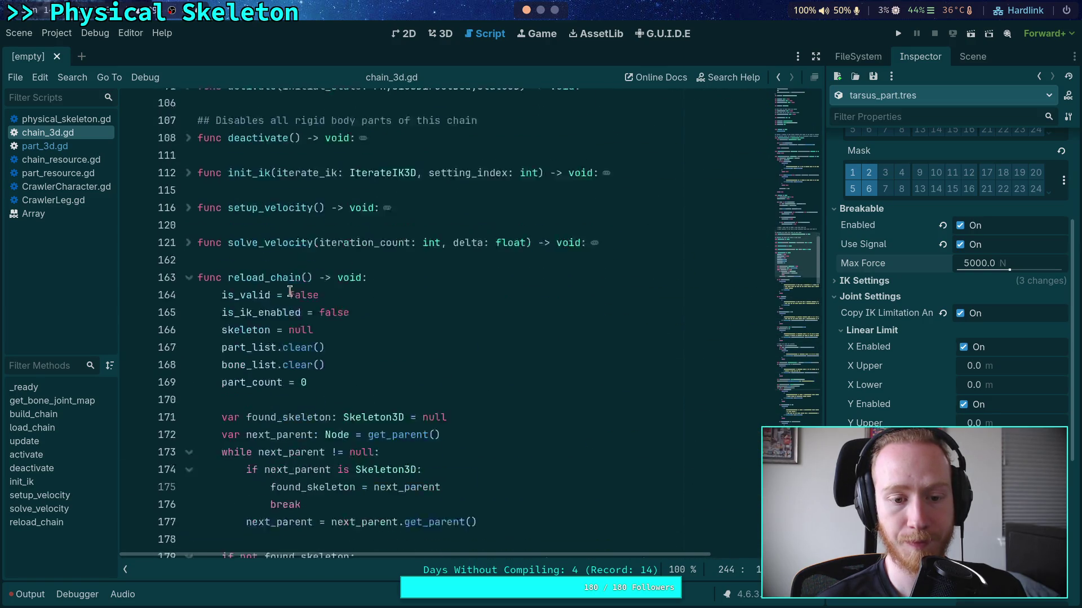
scroll(290, 291, down, 20)
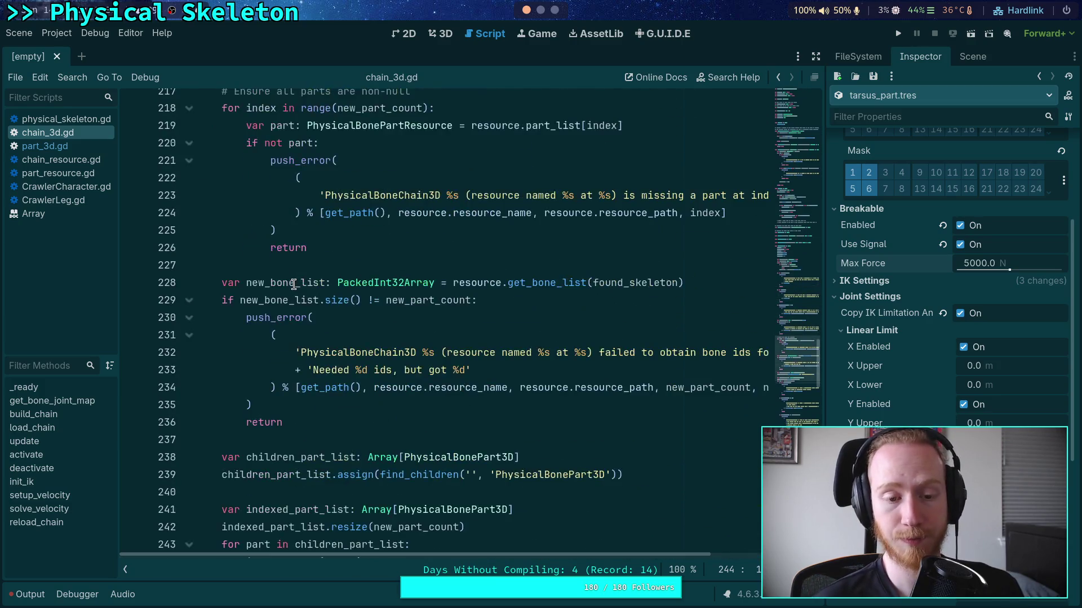
scroll(293, 285, down, 7)
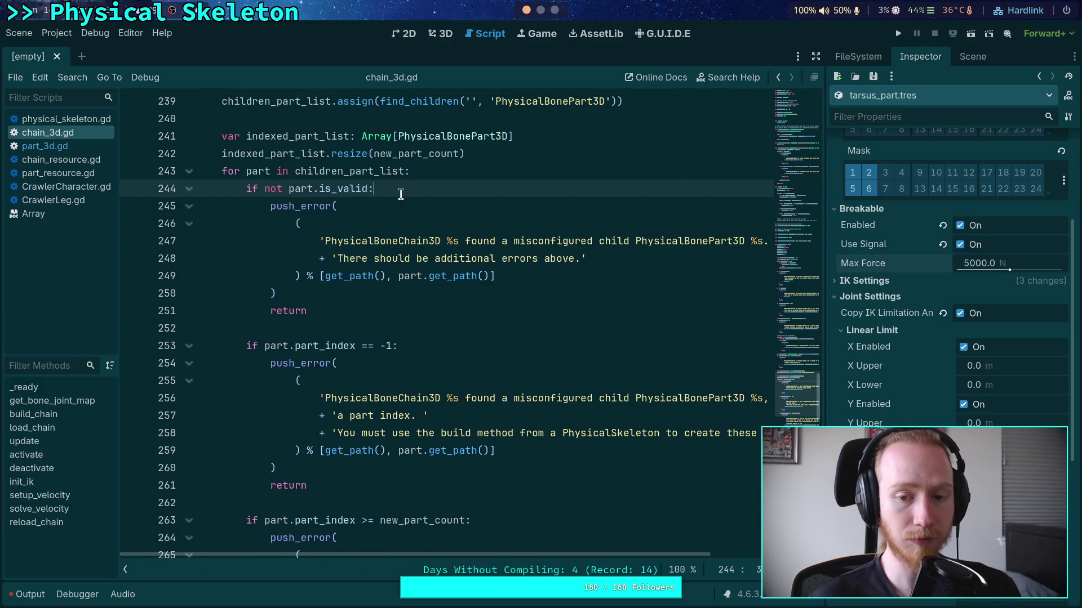
mouse_move(421, 279)
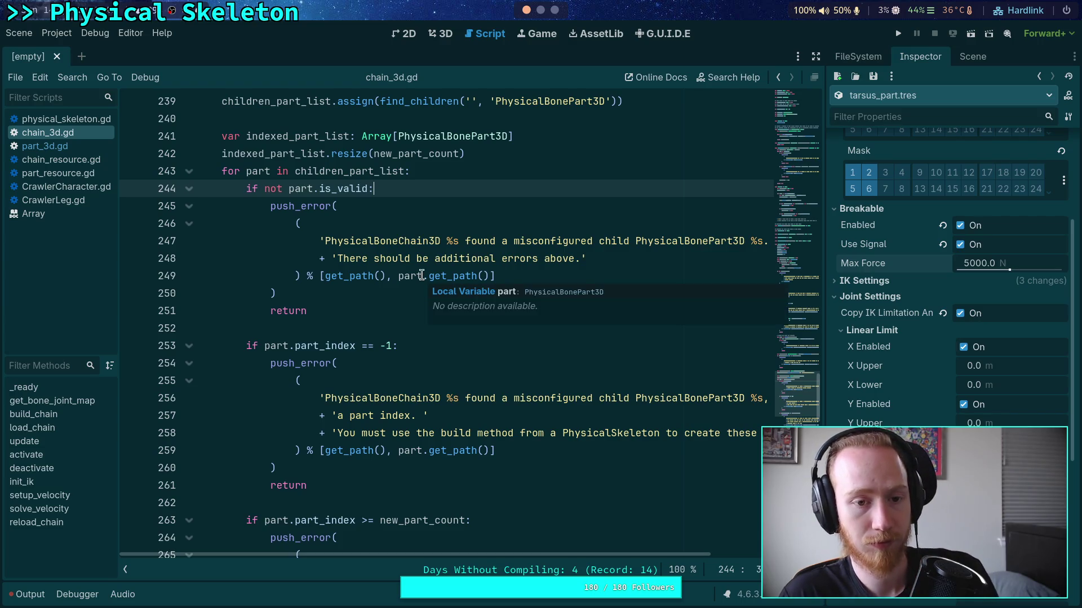
key(Return)
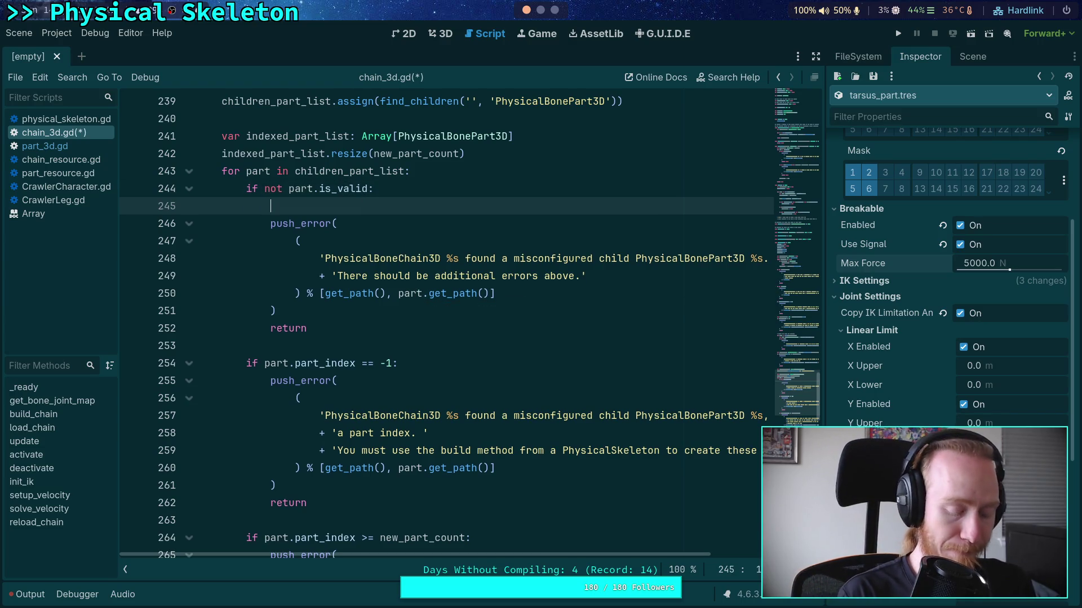
text(re)
key(Return)
key(Up)
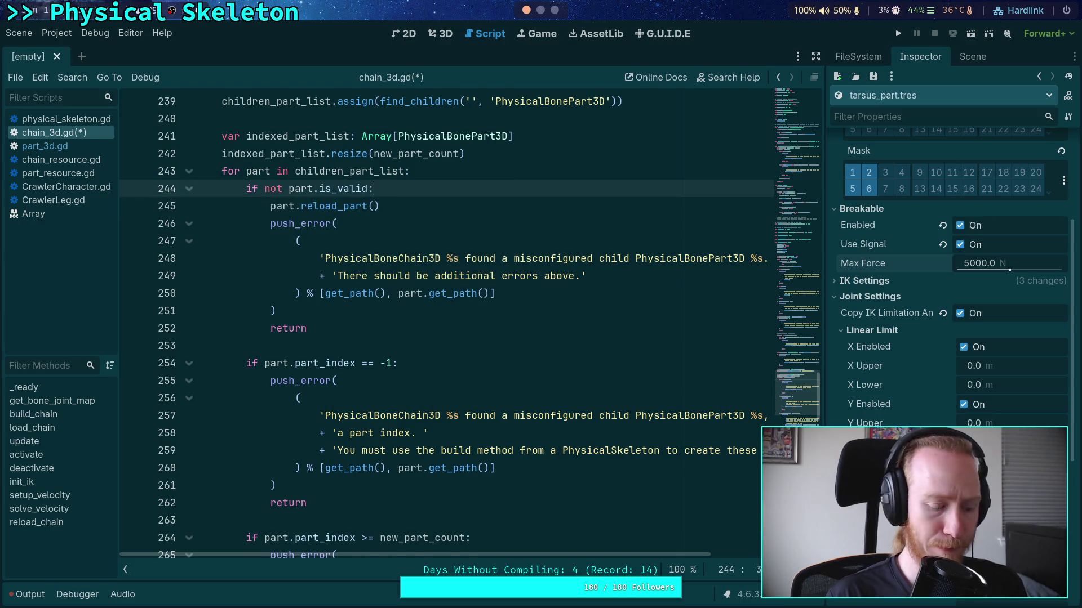
key(Return)
text(# Attempt to reload the part)
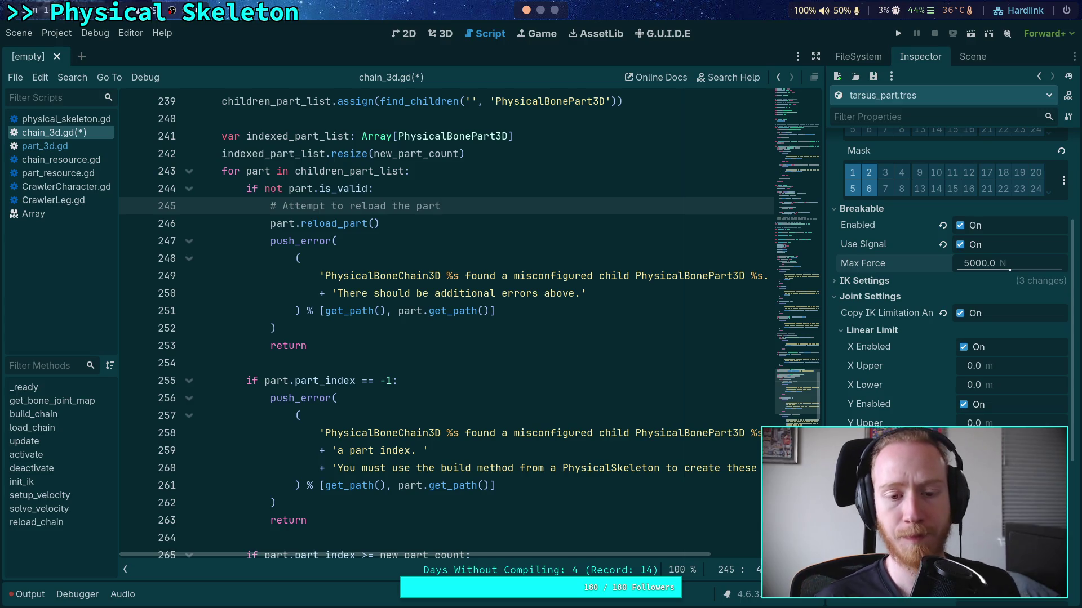
scroll(508, 310, up, 2)
drag(440, 323, 449, 294)
key(BackSpace)
key(ctrl+s)
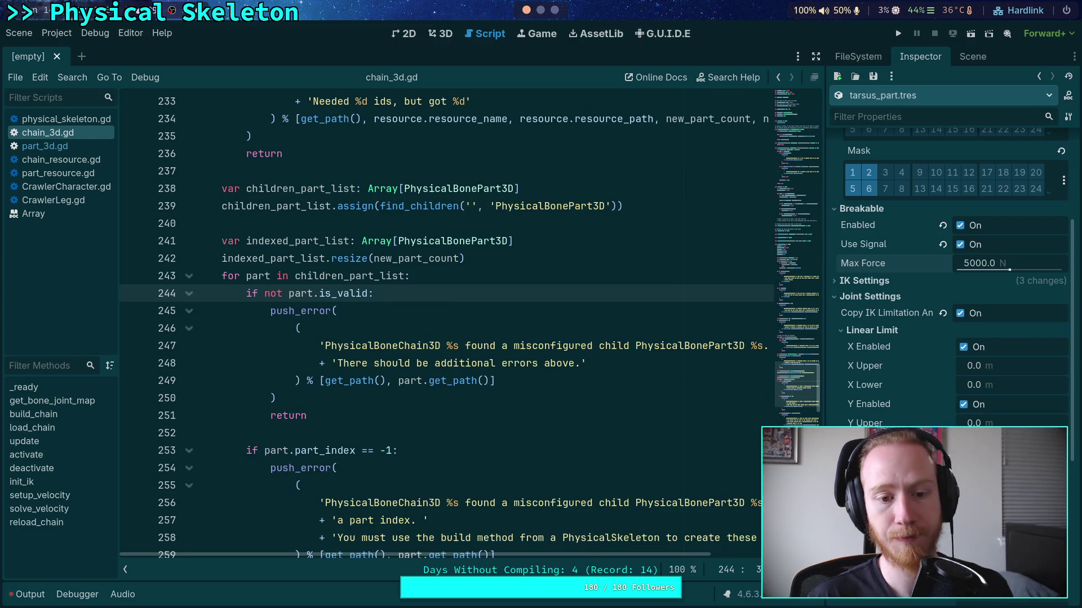
Step: Fold the children_part_list loop and the reload_chain function body in chain_3d.gd
scroll(445, 327, up, 1)
click(306, 325)
scroll(293, 316, up, 16)
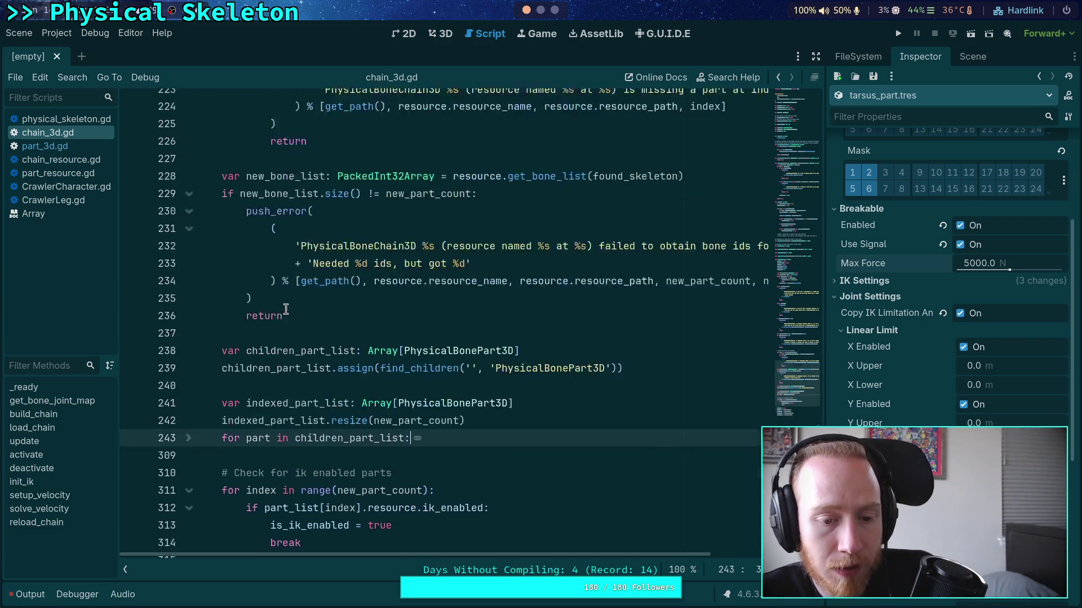
scroll(276, 296, up, 10)
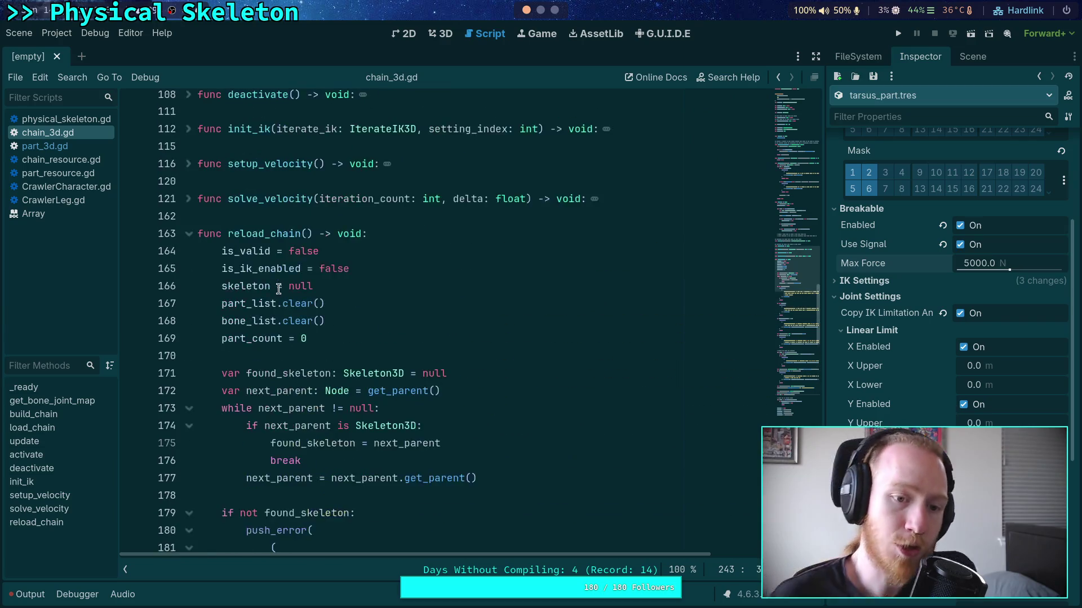
click(195, 246)
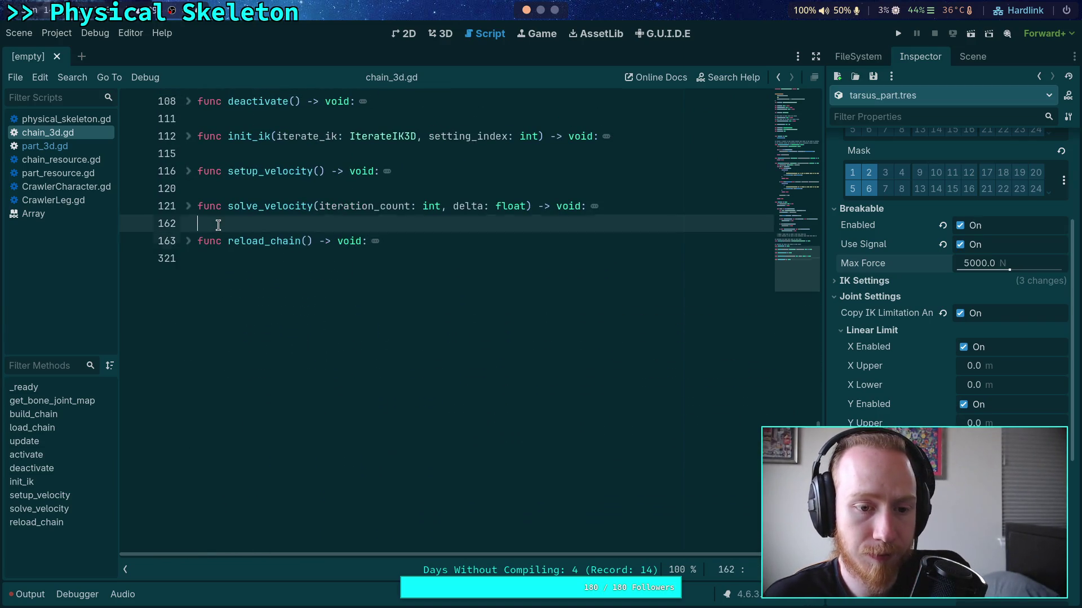
scroll(214, 236, up, 20)
scroll(221, 228, up, 10)
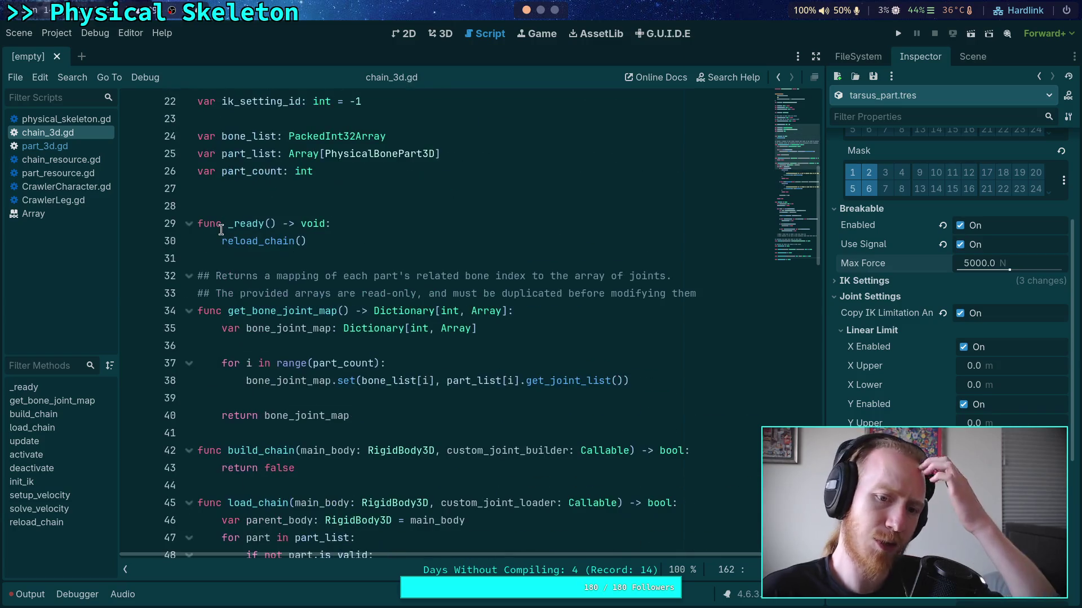
Step: In part_3d.gd, fold reload_part and scroll up to load_joints' early returns
click(64, 143)
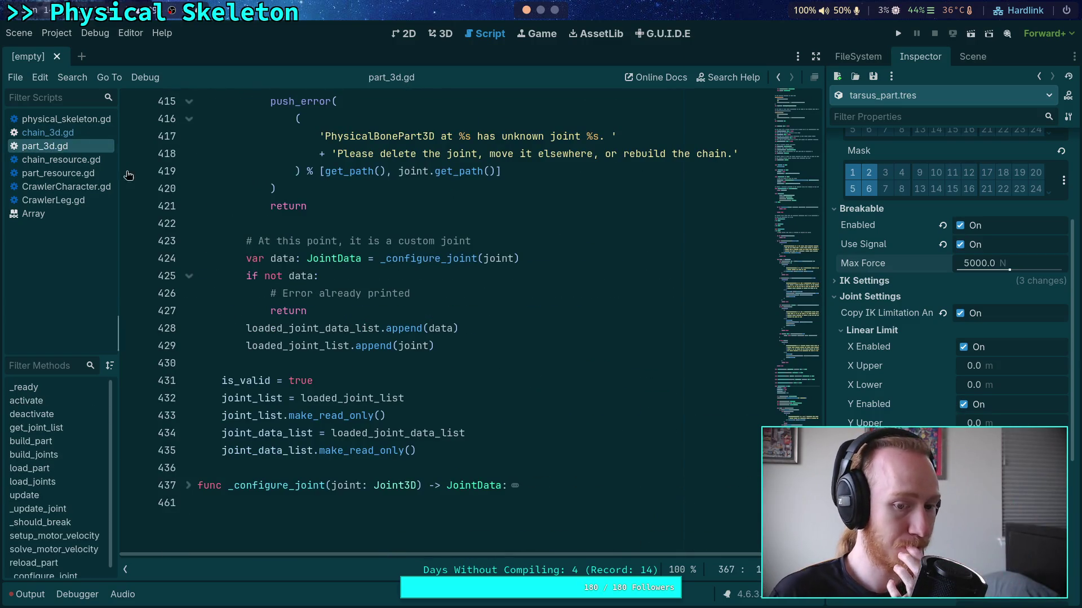
scroll(491, 323, up, 18)
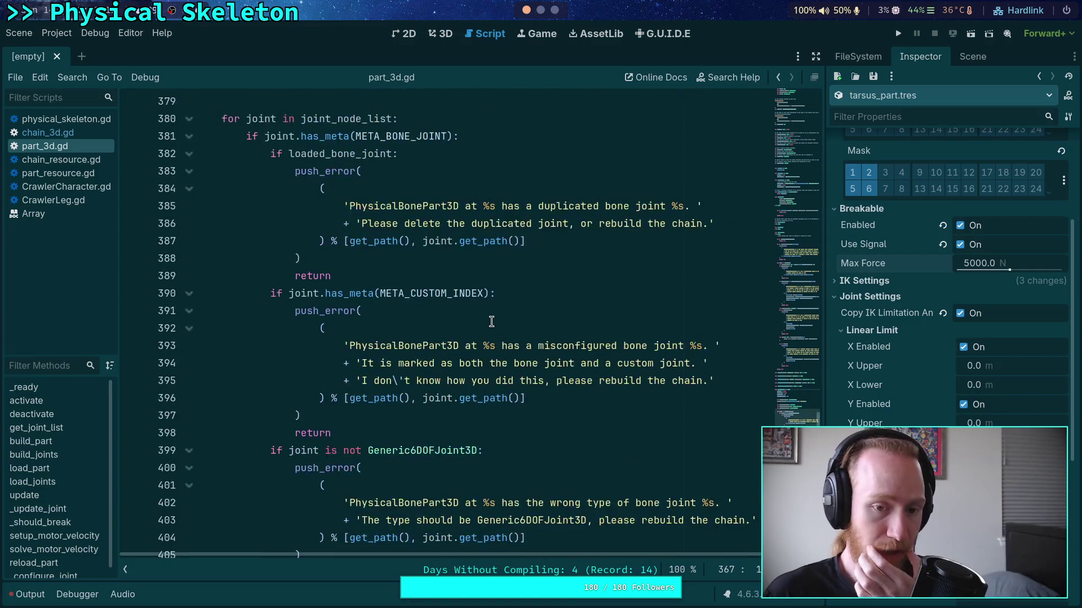
click(189, 311)
scroll(256, 285, up, 4)
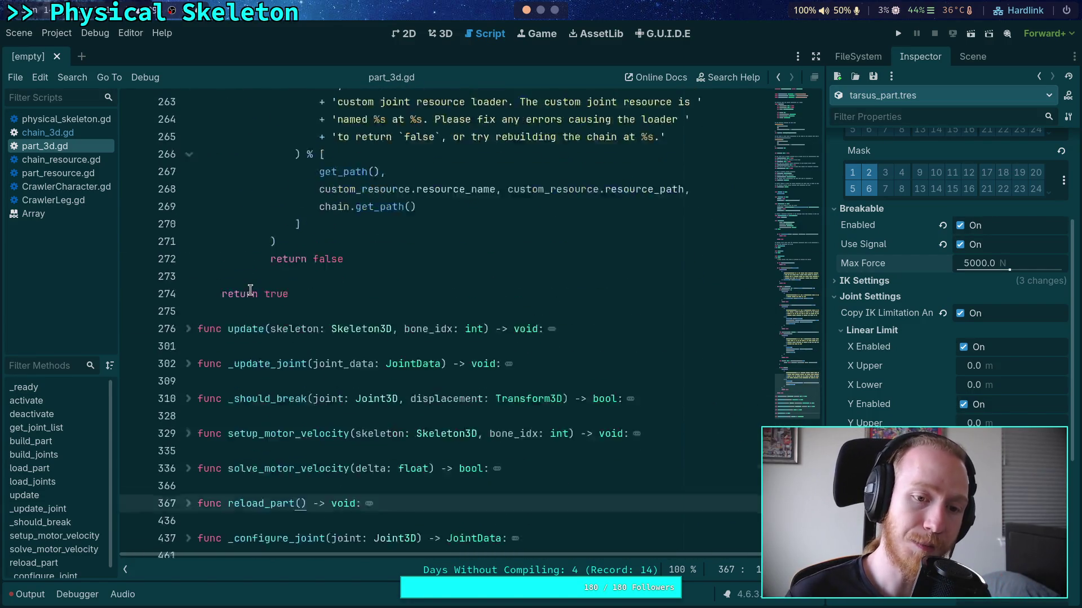
scroll(256, 284, up, 2)
click(72, 133)
click(72, 147)
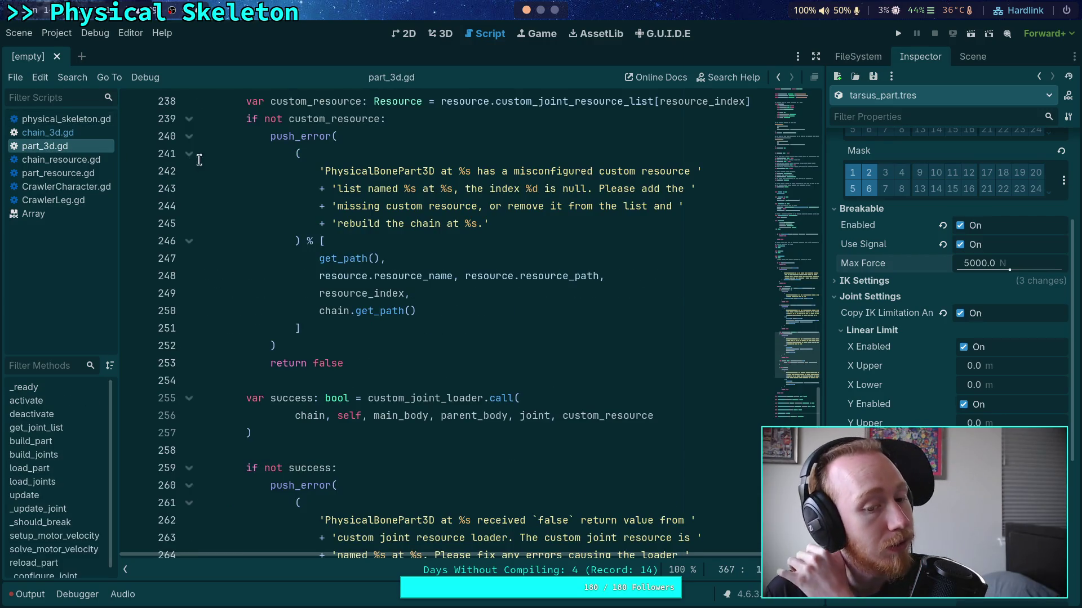
scroll(320, 257, up, 10)
scroll(320, 257, up, 2)
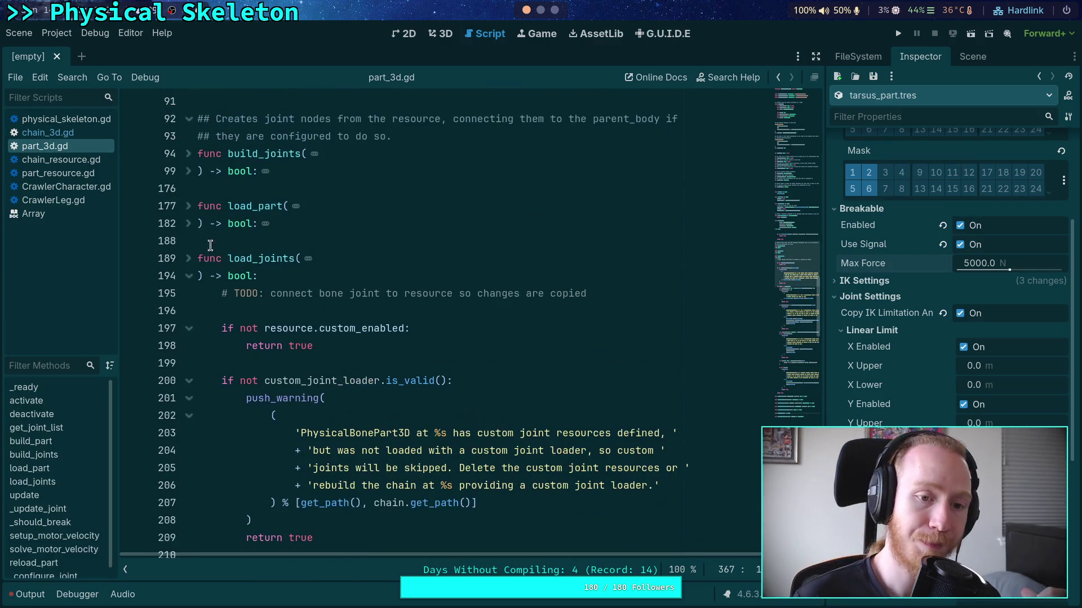